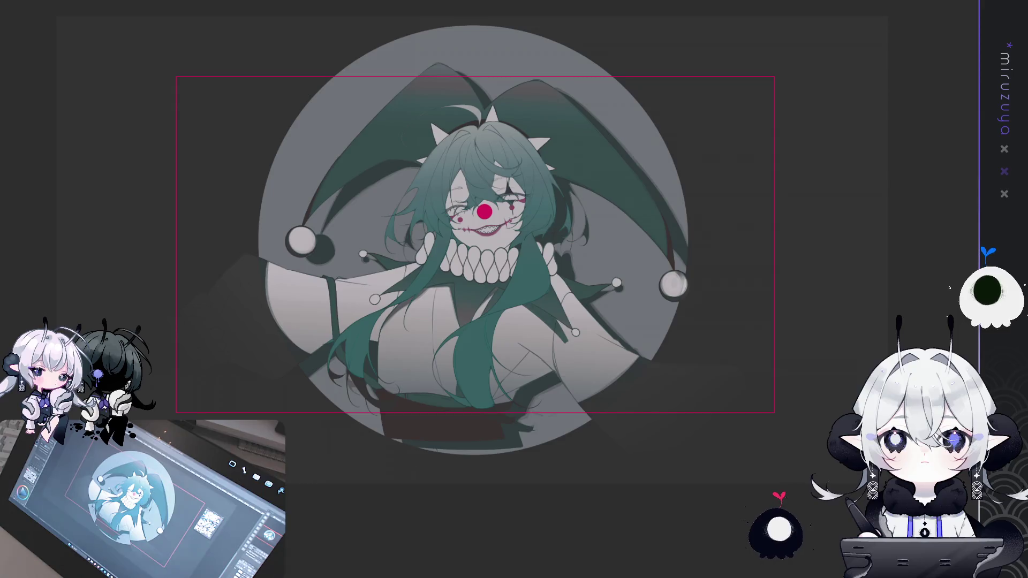
Step: Bring the clown's face and stitched grin into close, upright view and restore the saturated teal hair colouring
key(ctrl+plus)
key(ctrl+plus)
key(ctrl+plus)
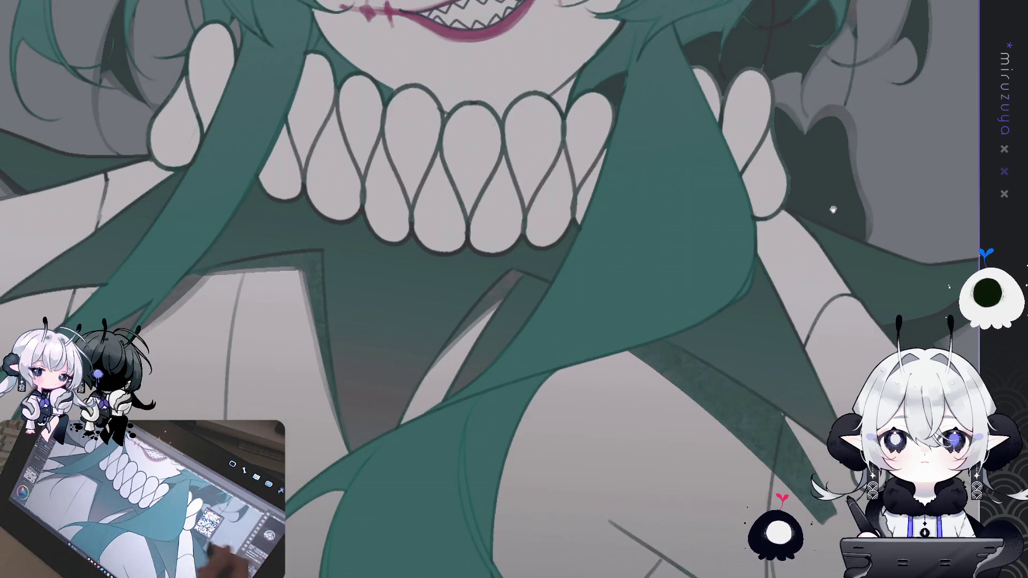
drag(832, 209, 835, 575)
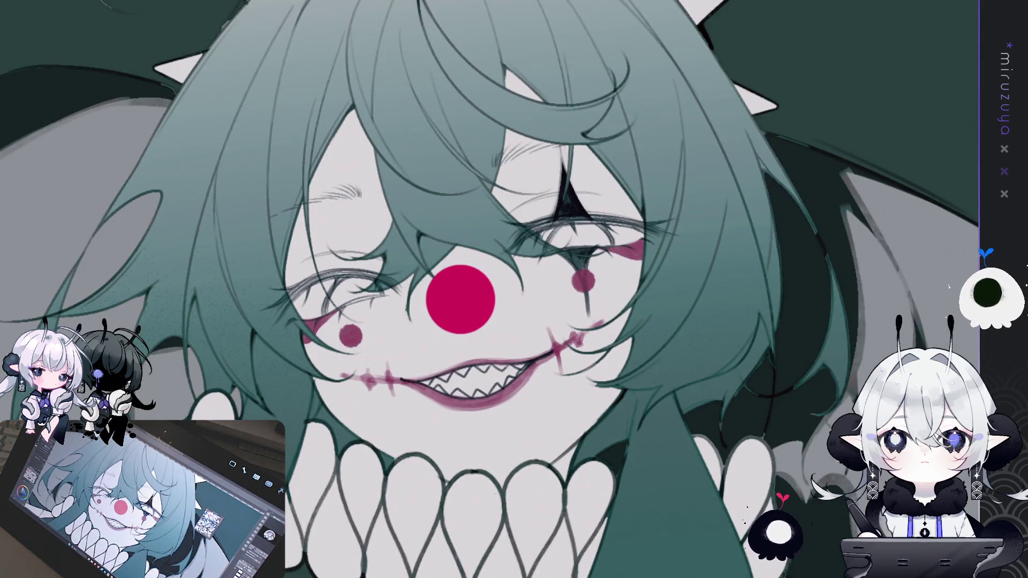
key(minus)
key(minus)
key(minus)
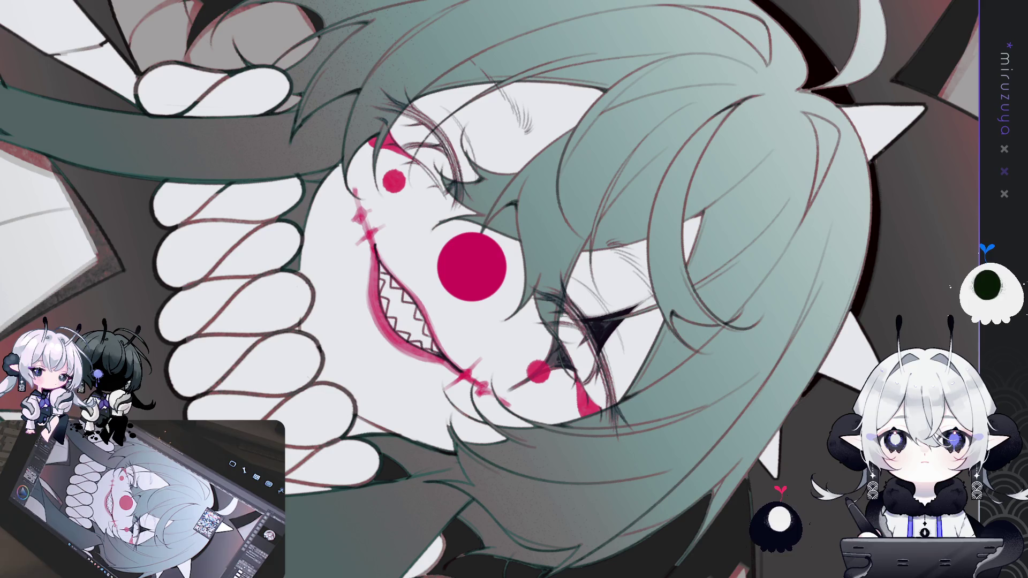
key(ctrl+@)
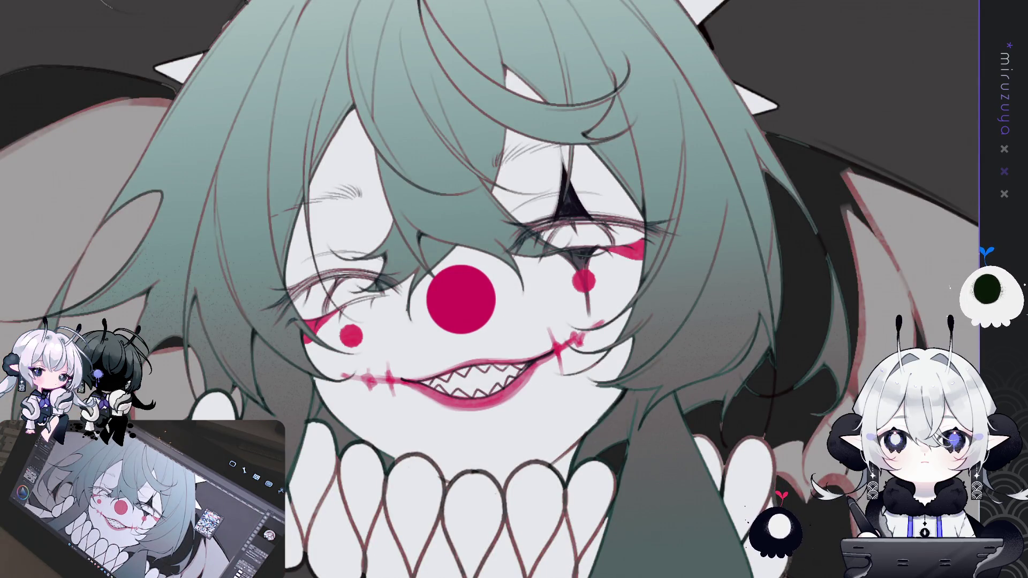
key(ctrl+z)
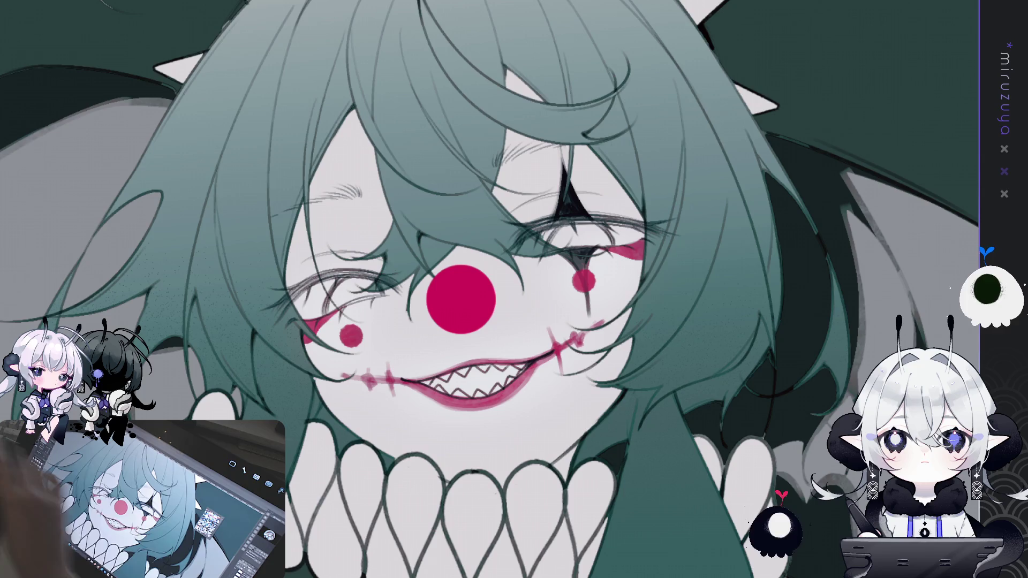
Step: Select the black diamond mark above the right eye and fill it crimson
key(ctrl+z)
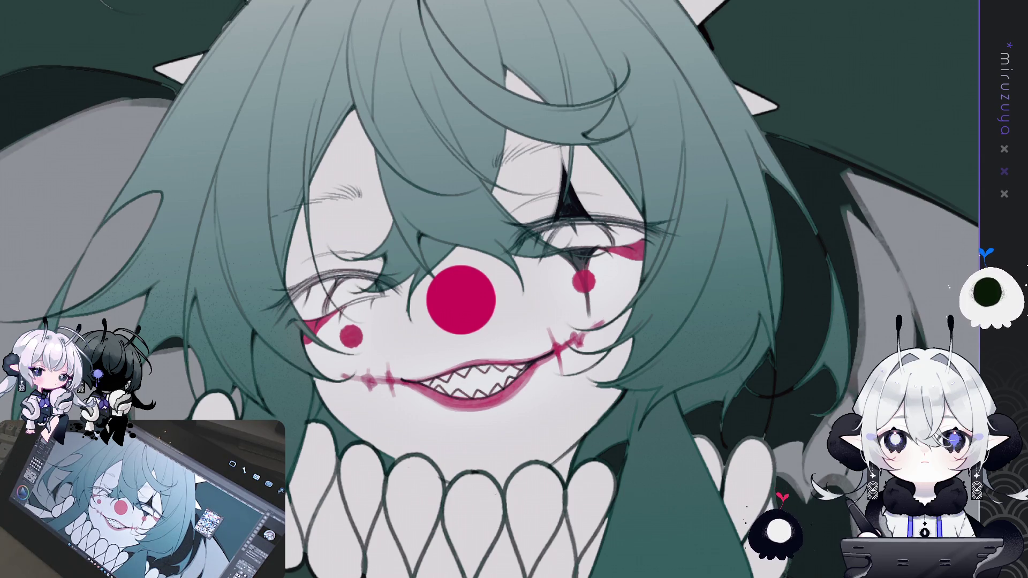
key(ctrl+z)
key(ctrl+y)
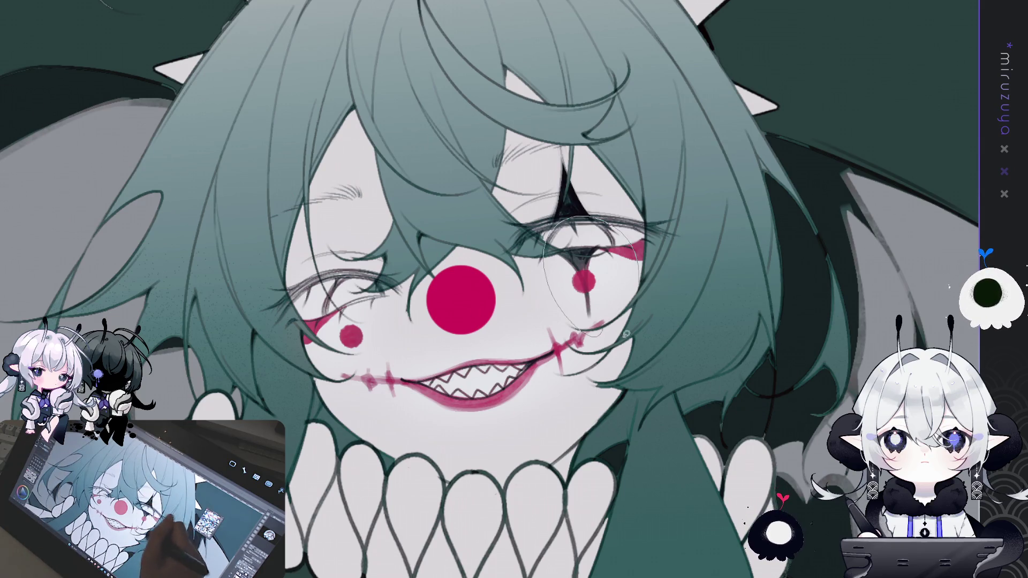
drag(586, 219, 583, 220)
key(Delete)
key(ctrl+d)
mouse_move(623, 275)
mouse_down()
mouse_move(553, 249)
mouse_move(623, 276)
mouse_up()
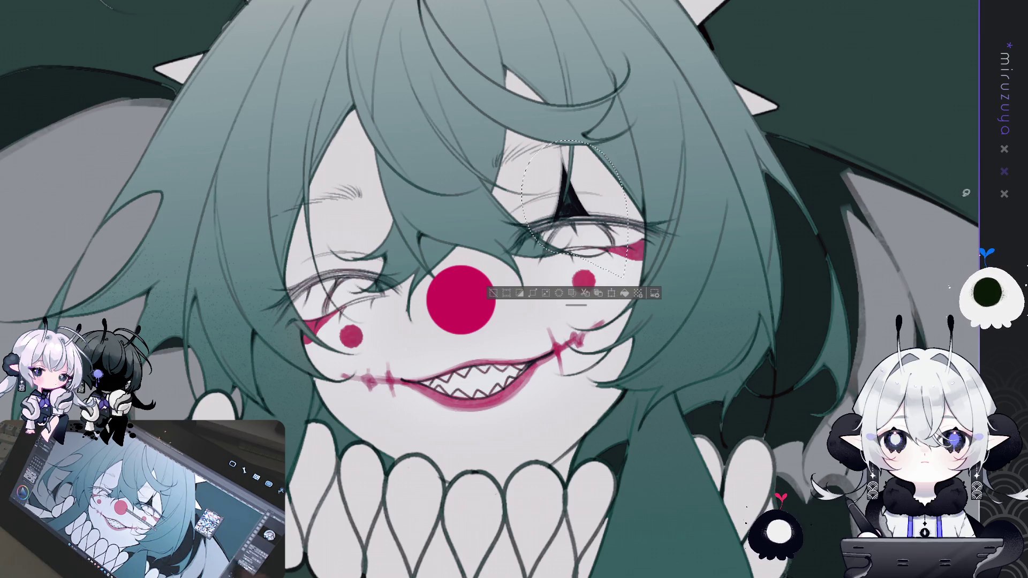
click(623, 293)
key(ctrl+d)
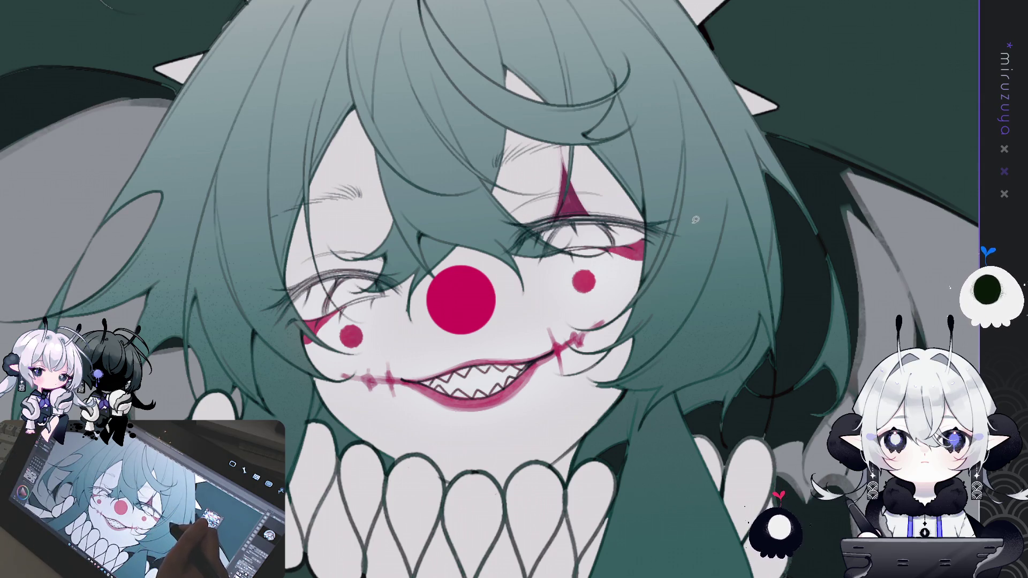
Step: Copy the crimson mark, then move and rotate the copy over the left eye
drag(653, 244, 540, 241)
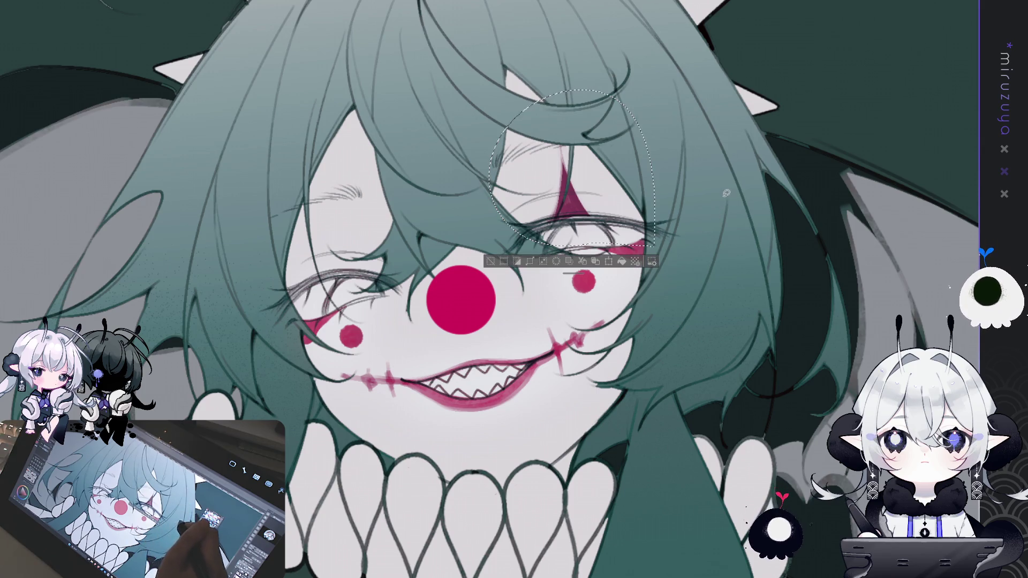
key(ctrl+d)
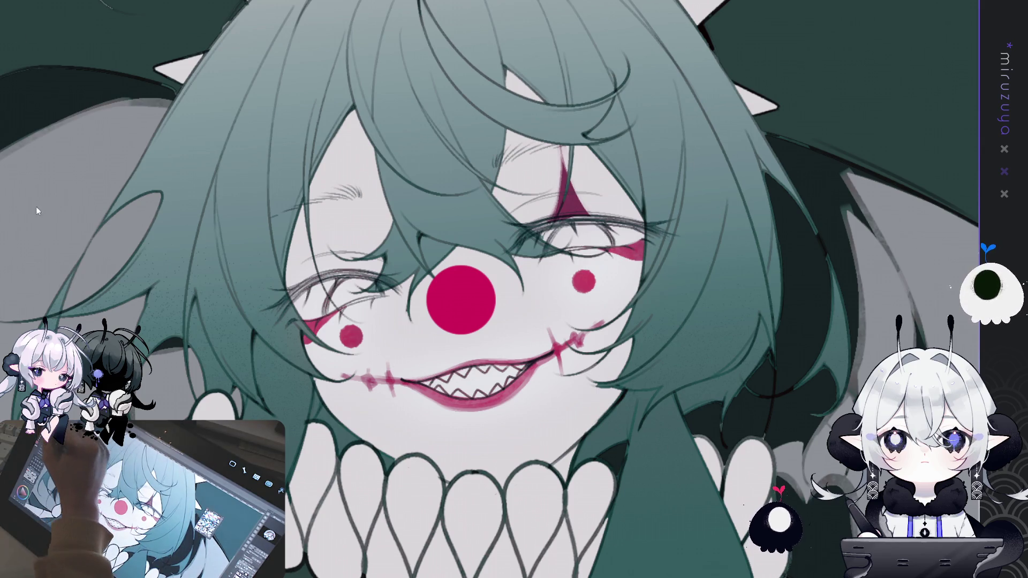
key(ctrl+t)
drag(406, 217, 334, 217)
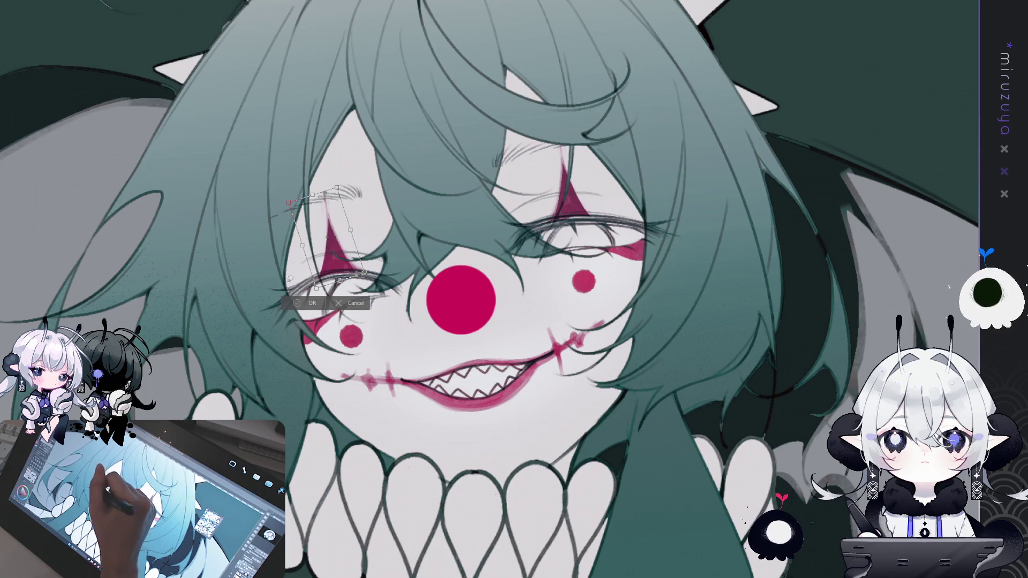
key(Return)
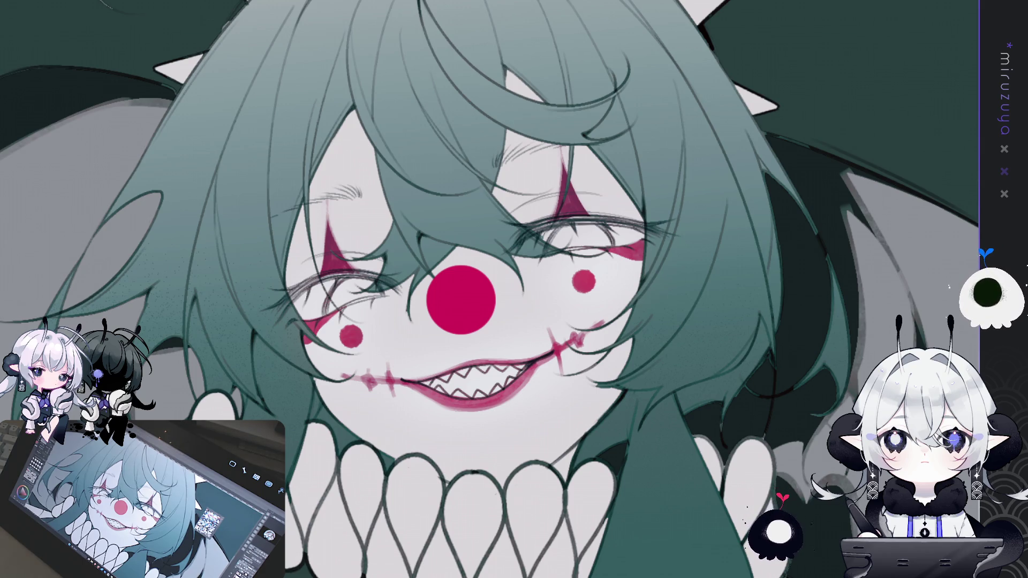
drag(606, 502, 731, 432)
Step: Fit the whole jester in view, check the sleeve shading, and fill the grey circle dark maroon
scroll(731, 432, down, 2)
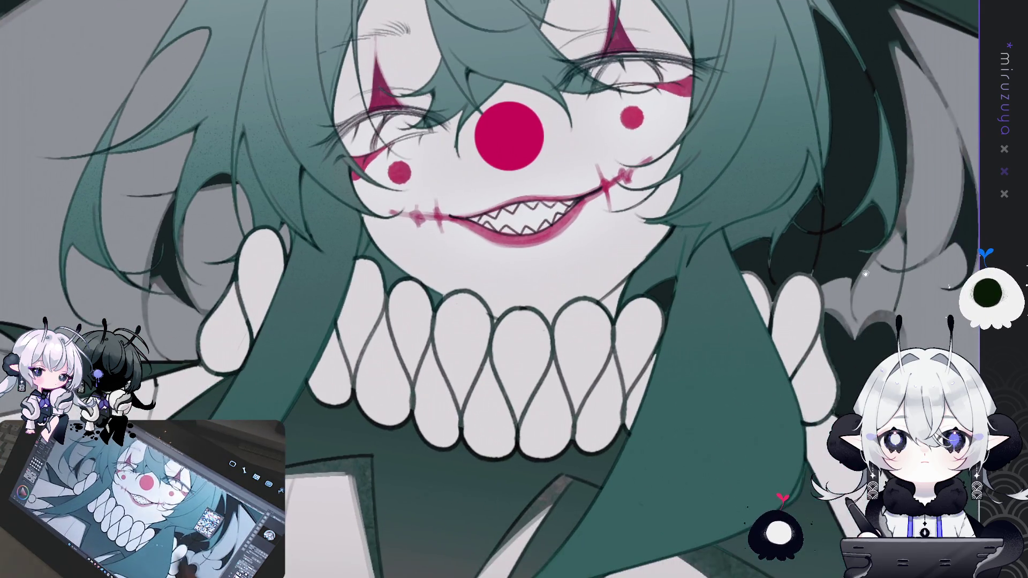
key(ctrl+0)
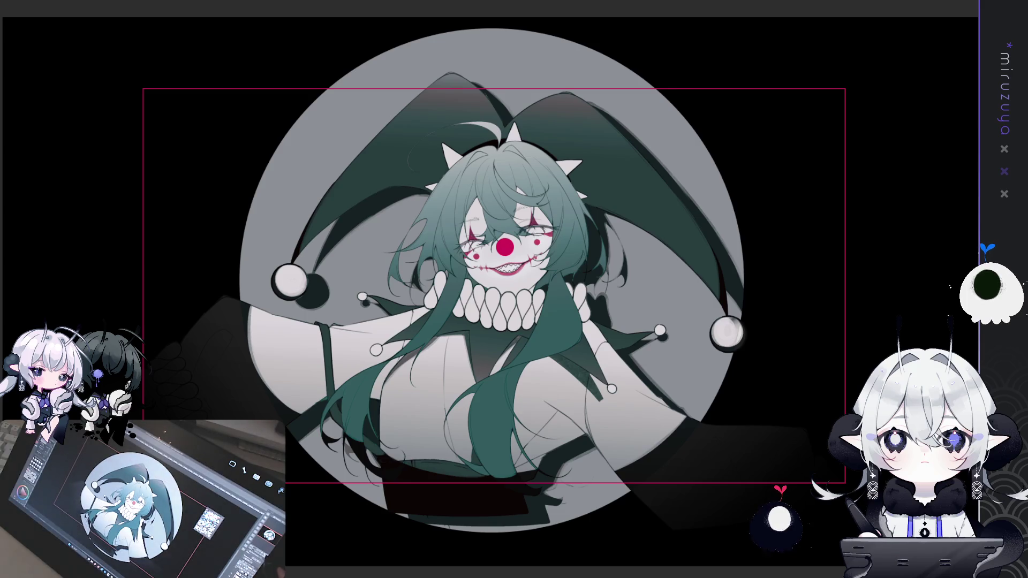
scroll(589, 470, up, 4)
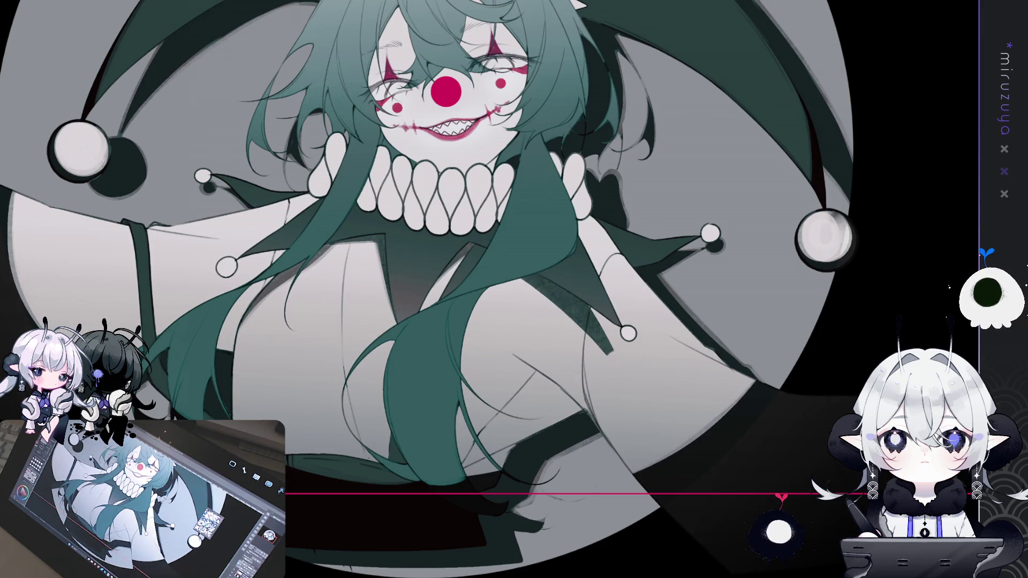
key(ctrl+z)
key(ctrl+y)
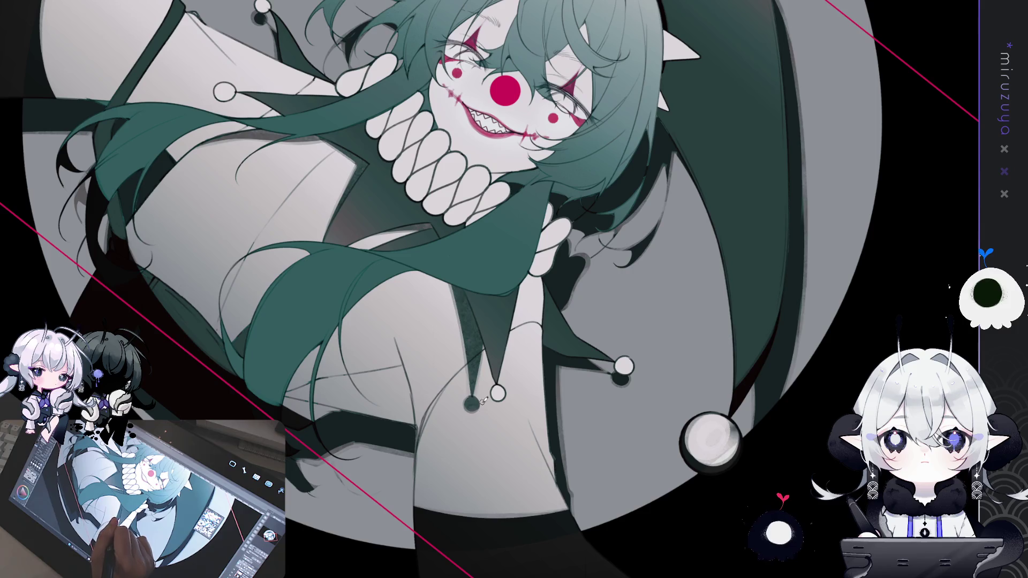
mouse_move(479, 405)
mouse_down()
mouse_move(428, 342)
mouse_move(439, 375)
mouse_move(398, 255)
mouse_up()
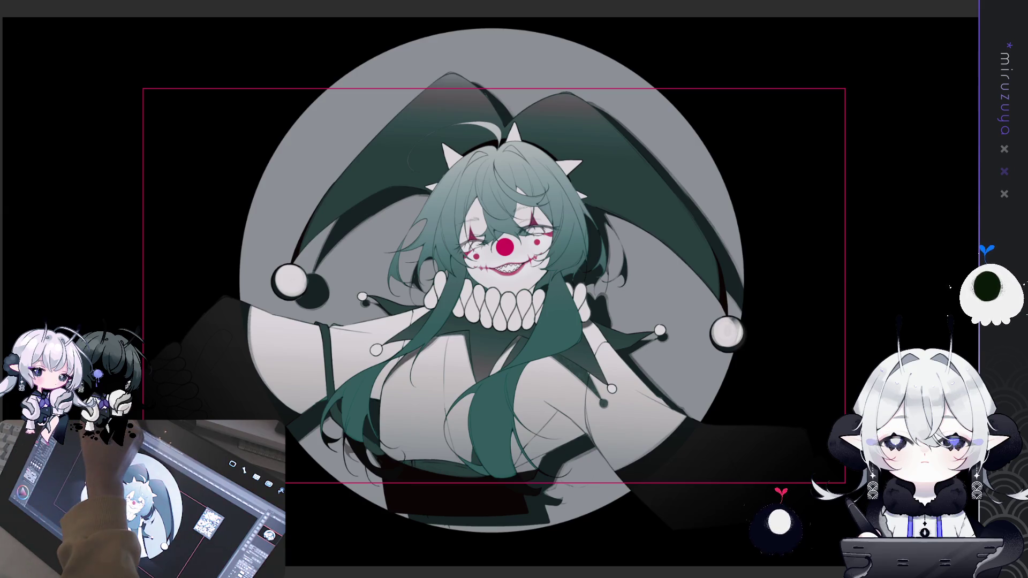
click(615, 101)
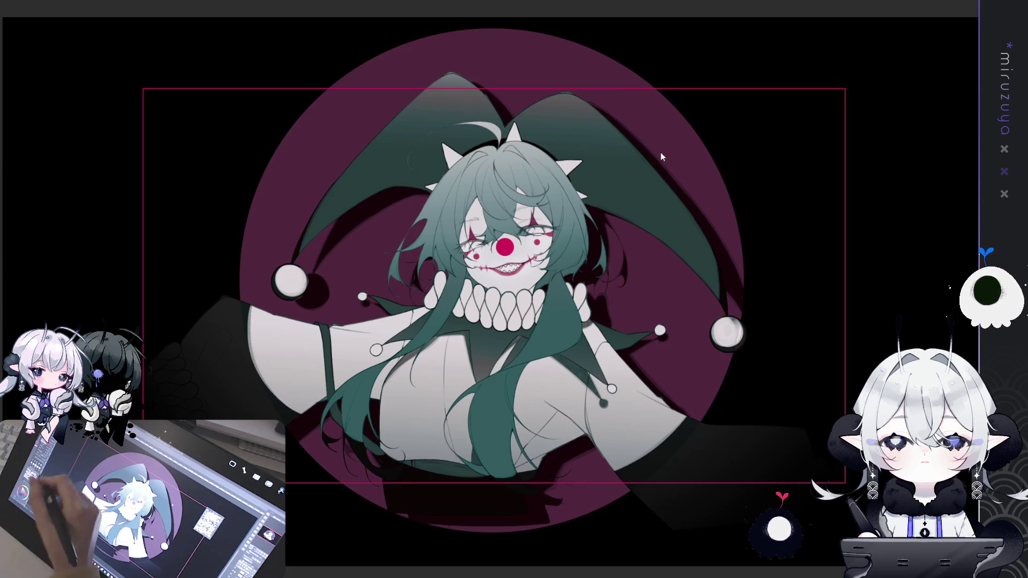
key(ctrl+z)
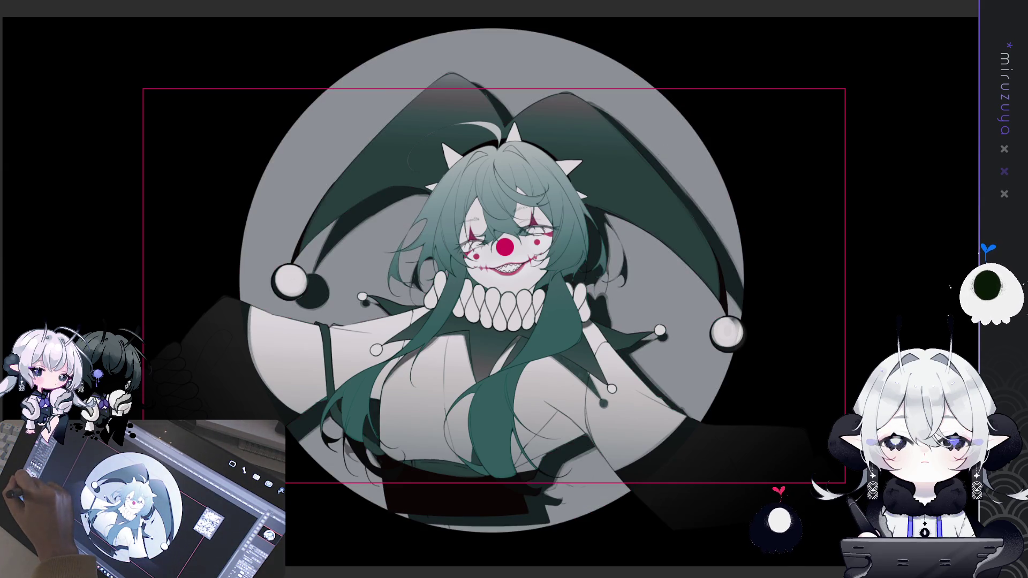
key(ctrl+y)
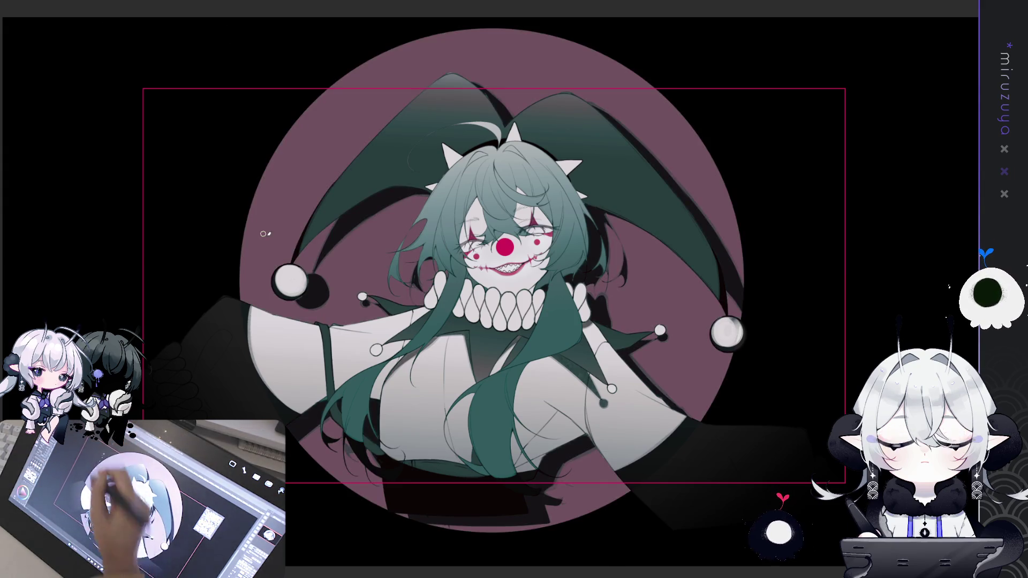
click(265, 234)
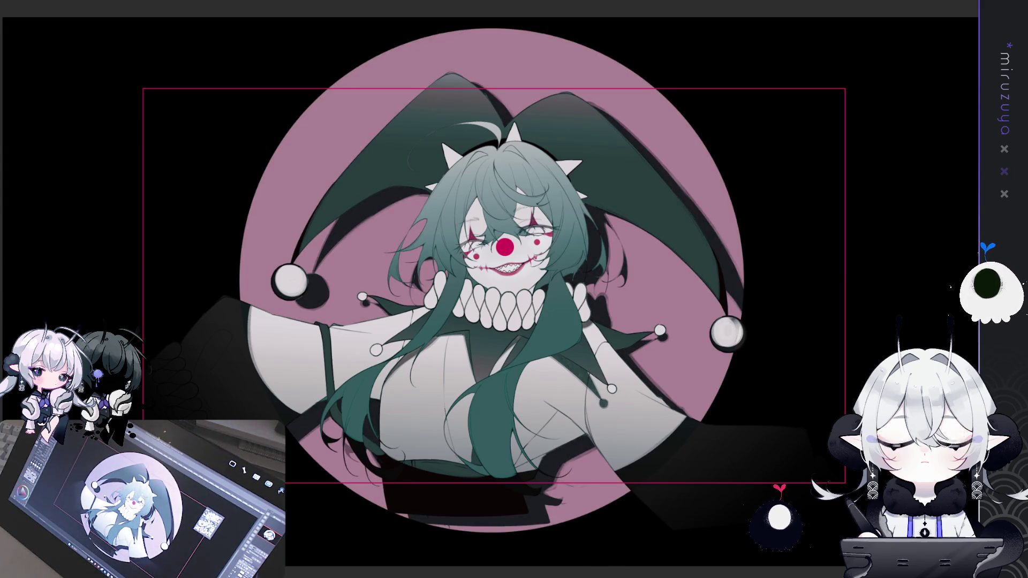
key(ctrl+z)
key(ctrl+z)
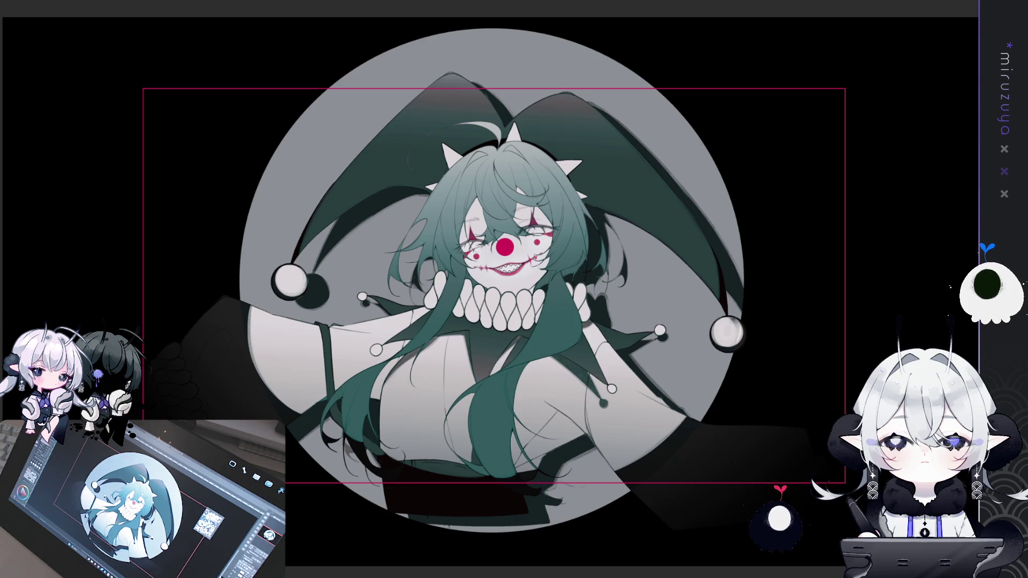
drag(696, 521, 745, 462)
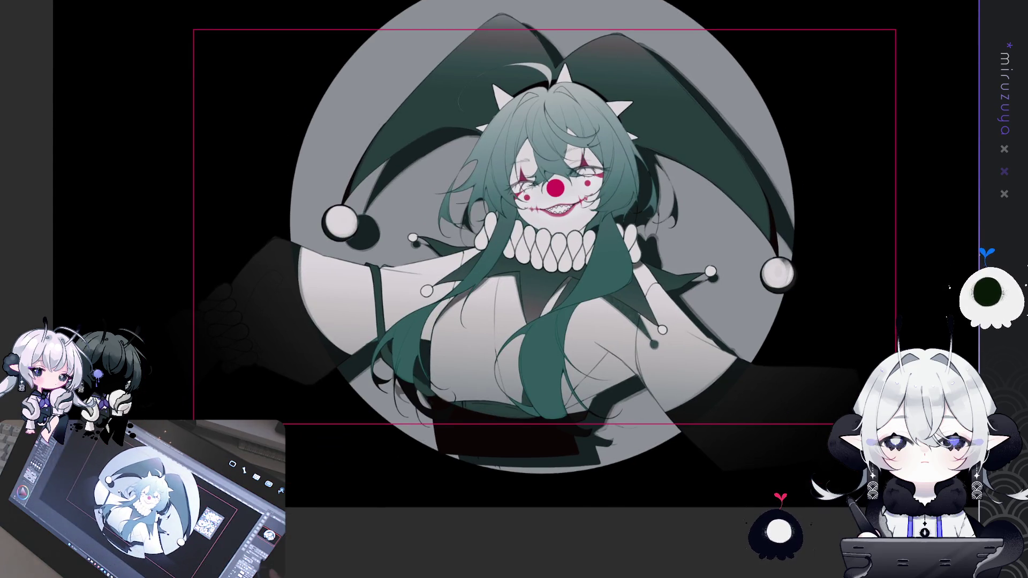
Step: Zoom in on the clown's eyes and undo the dark iris in the right eye
key(ctrl+plus)
mouse_move(876, 313)
mouse_down()
mouse_move(837, 336)
mouse_move(884, 327)
mouse_move(883, 358)
mouse_move(884, 349)
mouse_move(868, 358)
mouse_up()
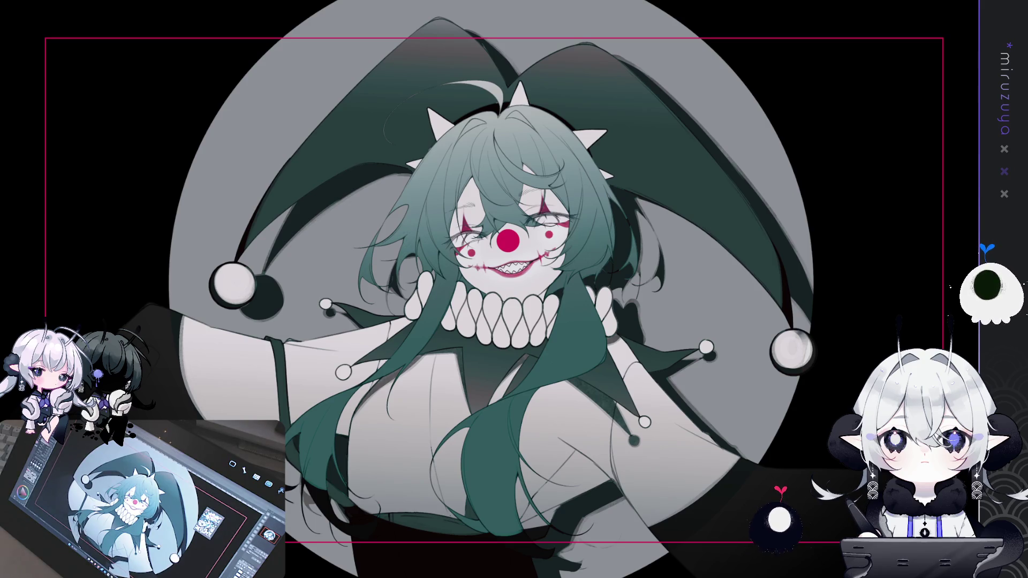
key(ctrl+plus)
key(ctrl+plus)
key(ctrl+plus)
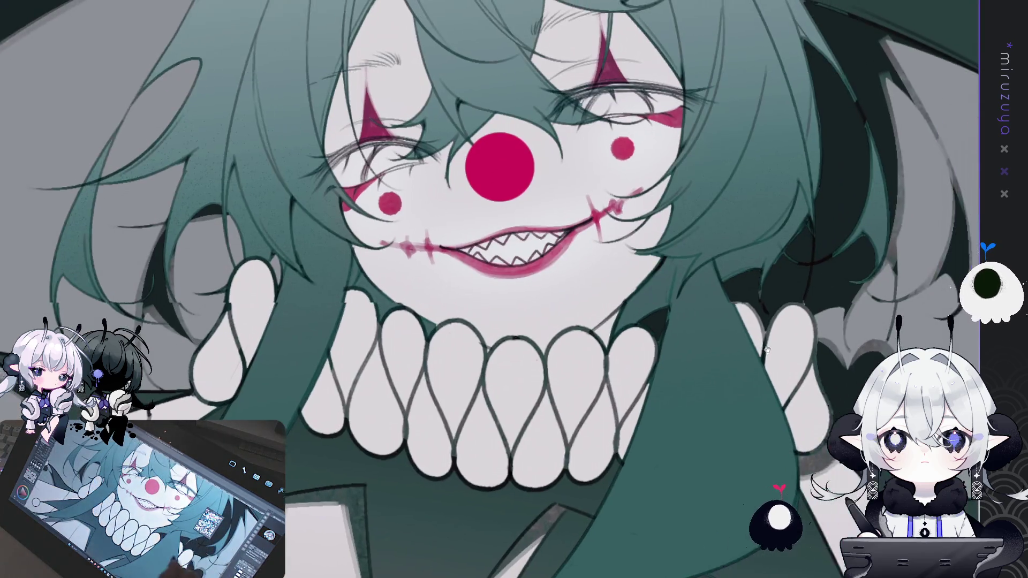
drag(767, 349, 740, 368)
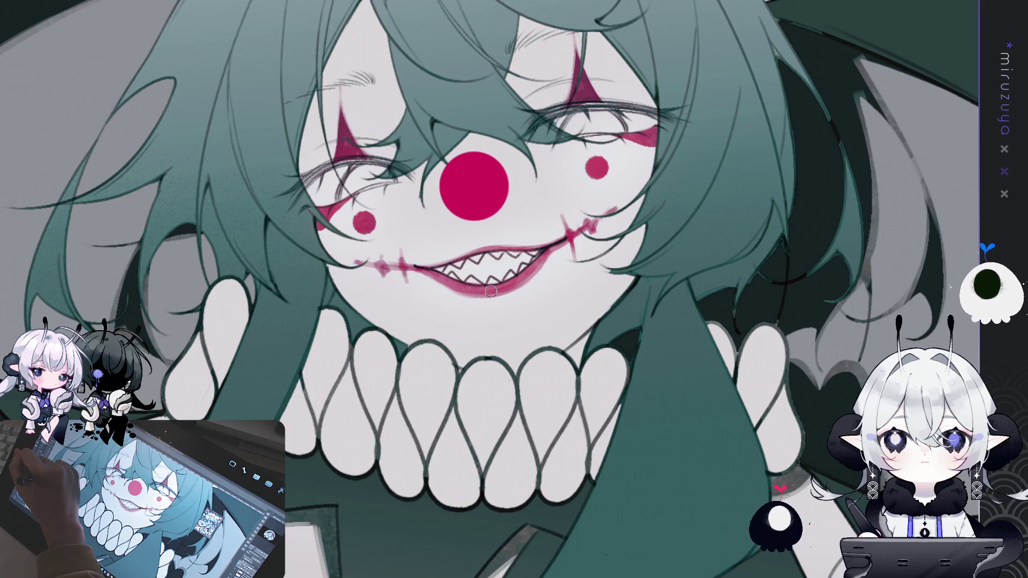
mouse_move(572, 121)
mouse_down()
mouse_move(452, 232)
mouse_move(453, 243)
mouse_up()
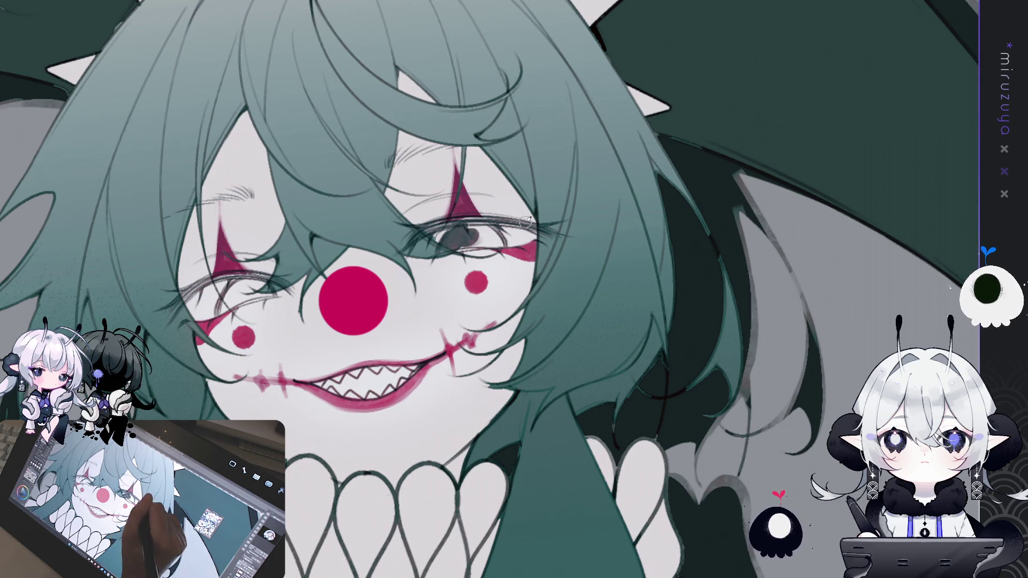
key(ctrl+z)
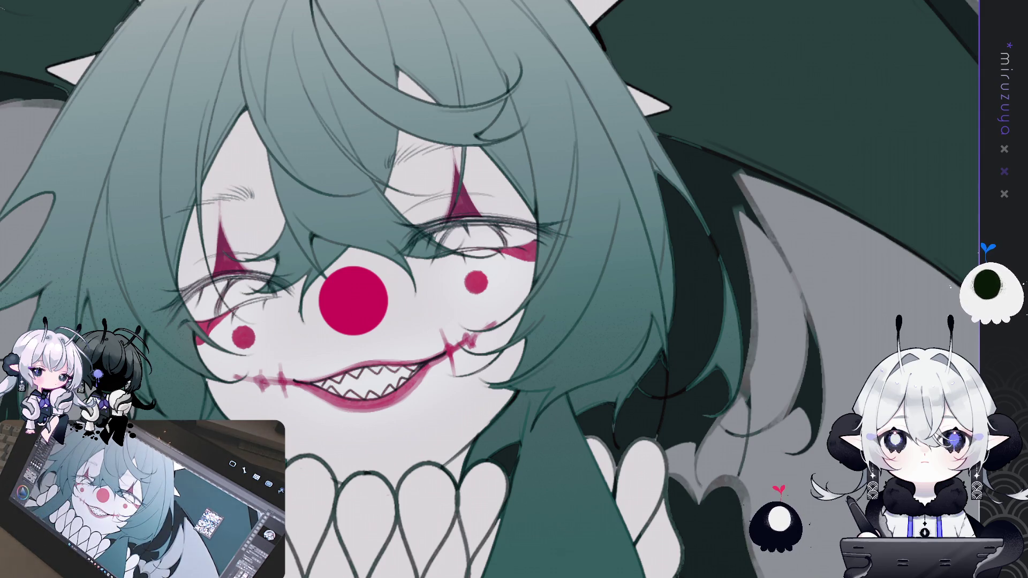
Step: Keep the muted grey-green tone and dab a small darker mark into the right eye
key(ctrl+z)
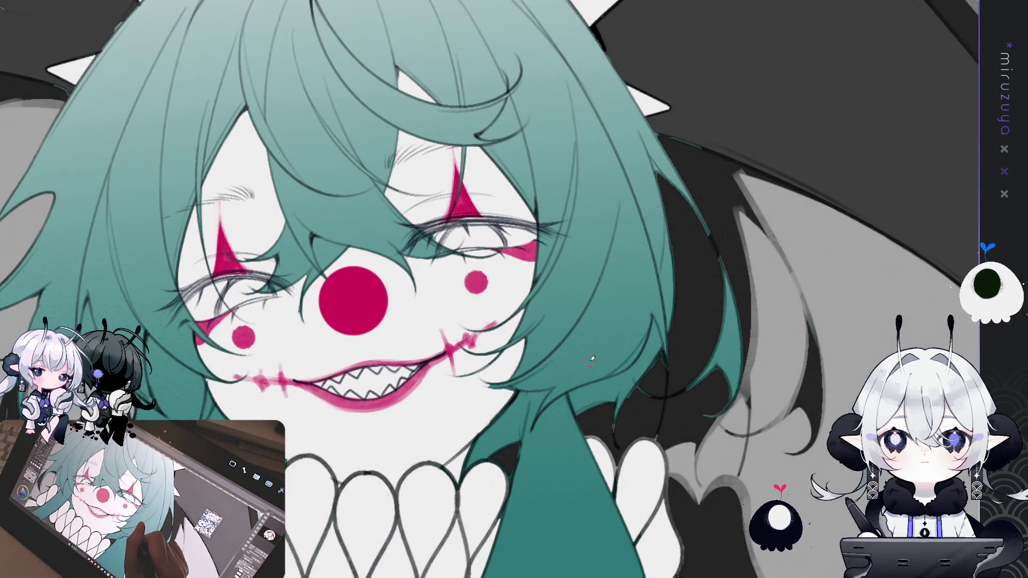
key(ctrl+y)
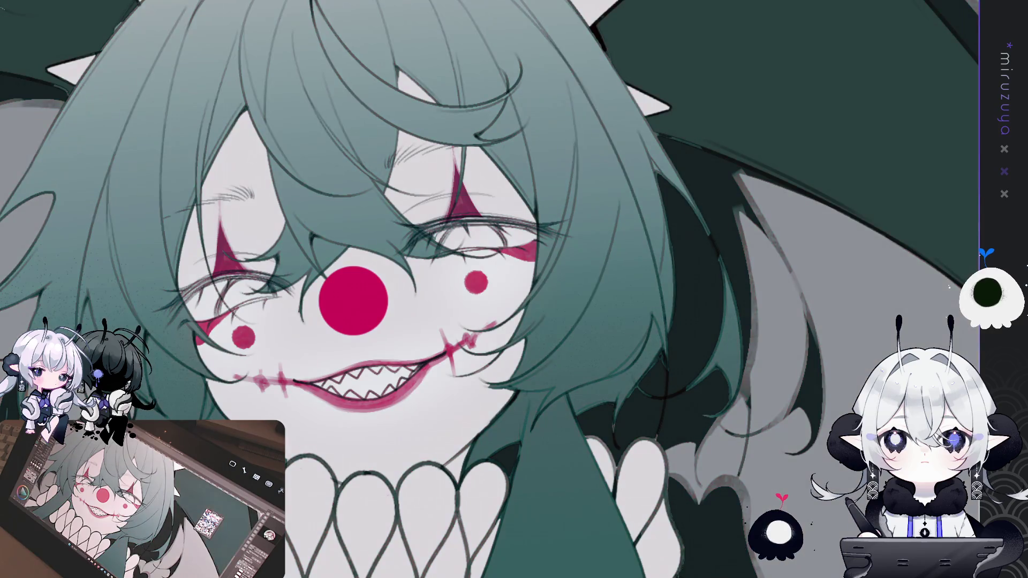
drag(447, 227, 449, 239)
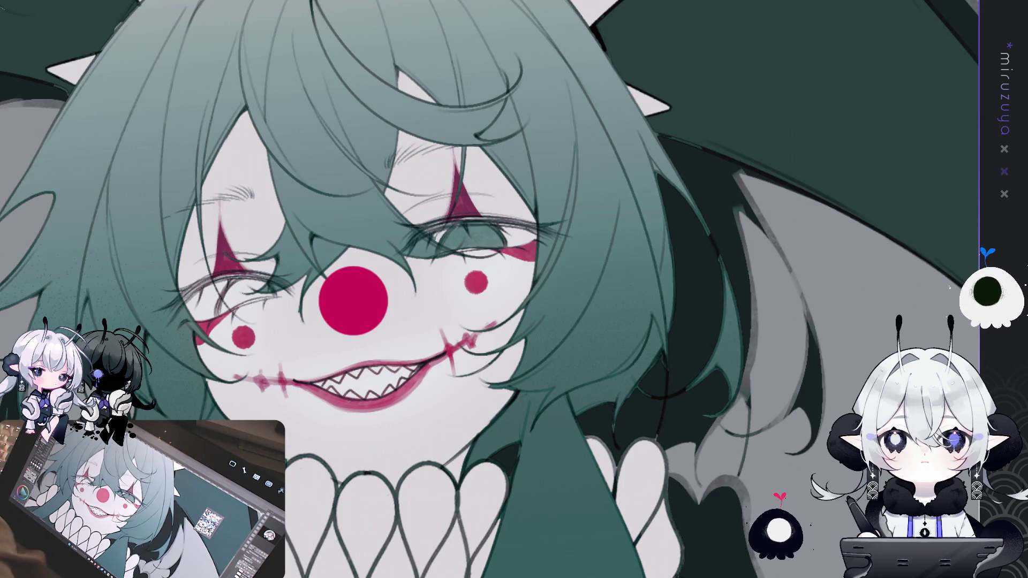
mouse_move(526, 447)
mouse_down()
mouse_move(672, 391)
mouse_move(626, 423)
mouse_up()
drag(535, 517, 396, 40)
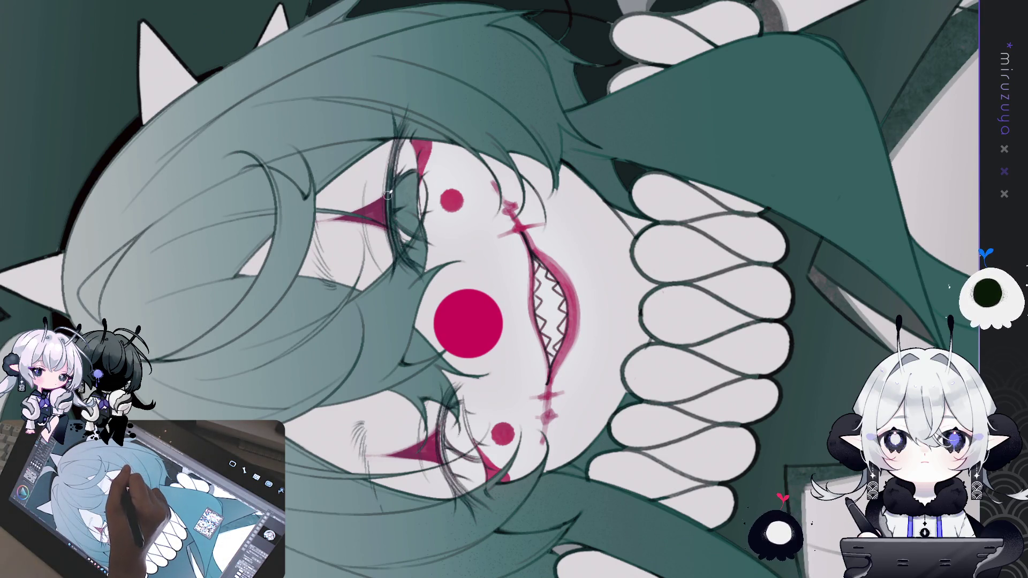
mouse_move(410, 270)
mouse_down()
mouse_move(482, 353)
mouse_move(648, 492)
mouse_move(696, 444)
mouse_up()
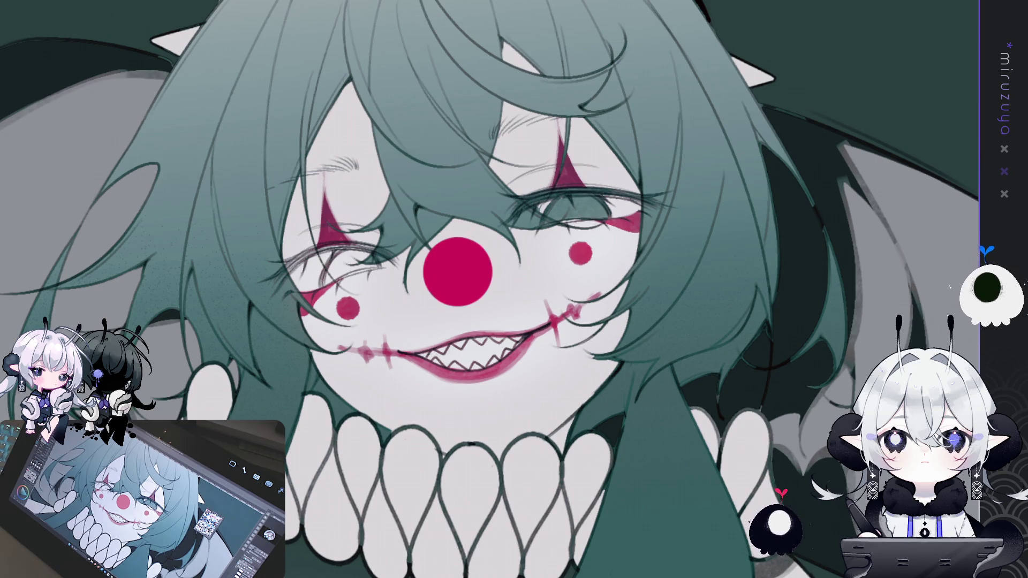
drag(482, 289, 431, 265)
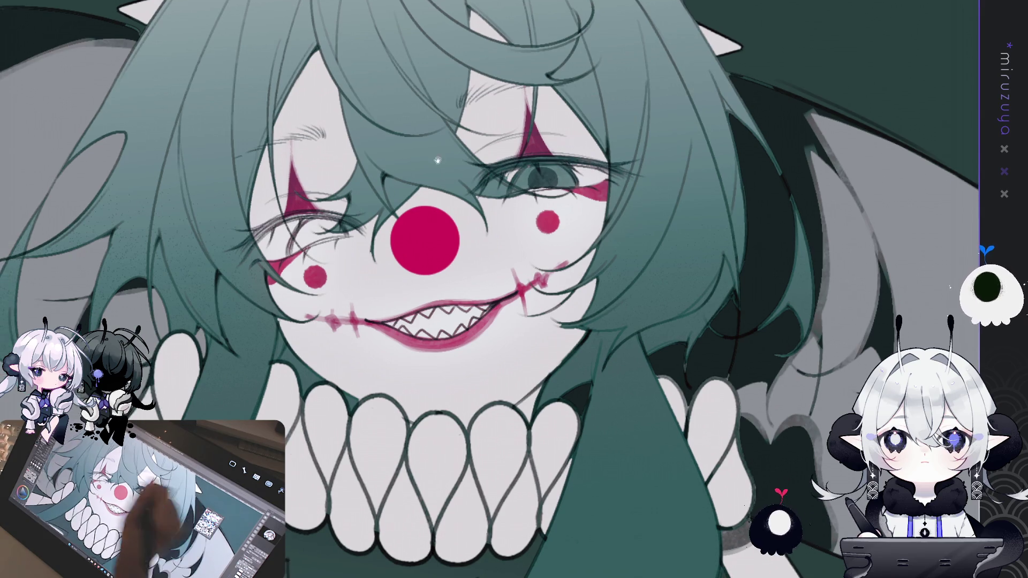
Step: Paint a solid dark pupil into the left eye, then enlarge the brush and straighten the view
mouse_move(487, 140)
mouse_down()
mouse_move(480, 440)
mouse_move(507, 364)
mouse_up()
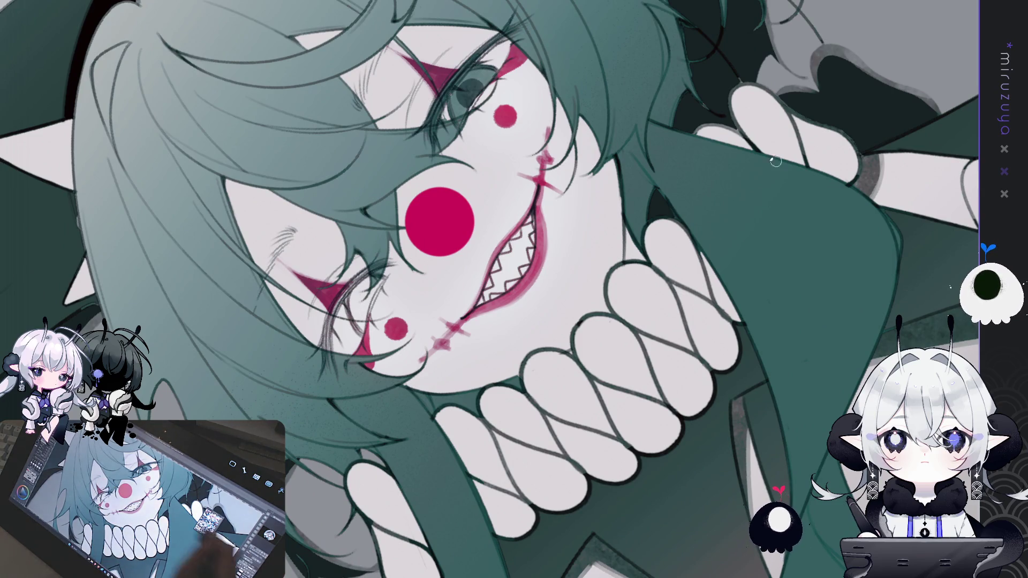
mouse_move(356, 298)
mouse_down()
mouse_move(357, 321)
mouse_move(373, 292)
mouse_move(353, 300)
mouse_up()
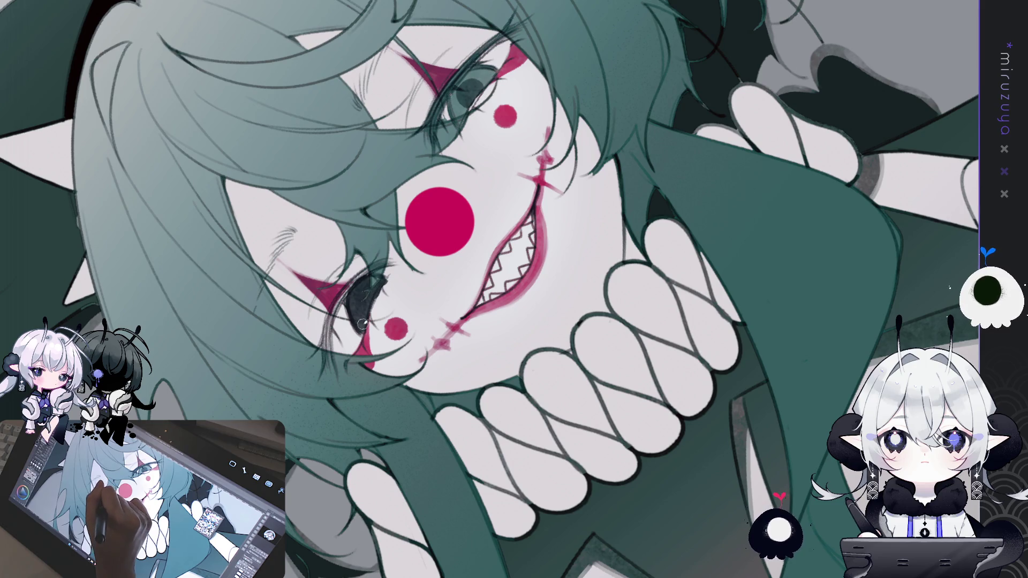
key(ctrl+z)
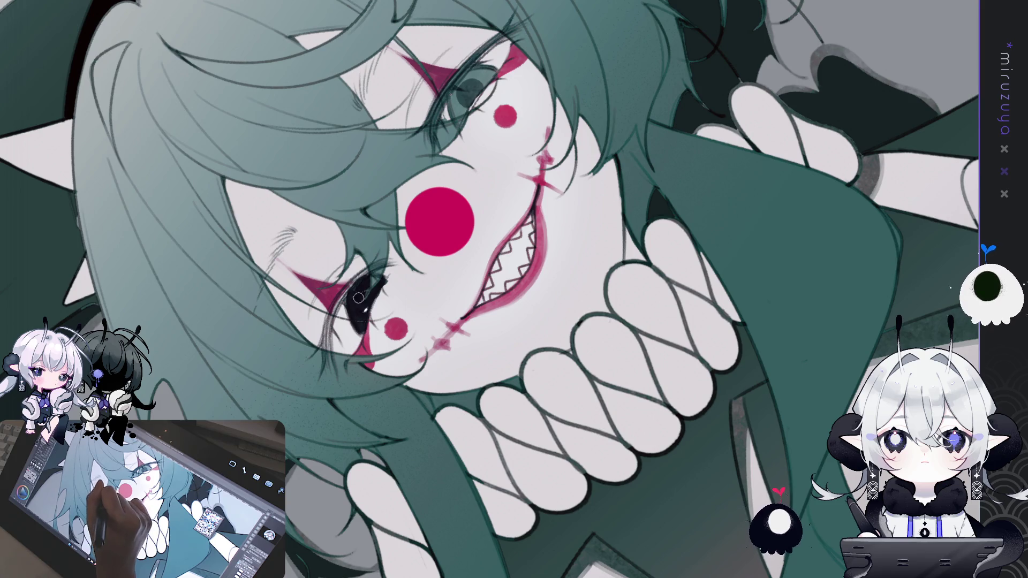
key(bracketright)
key(bracketright)
key(bracketright)
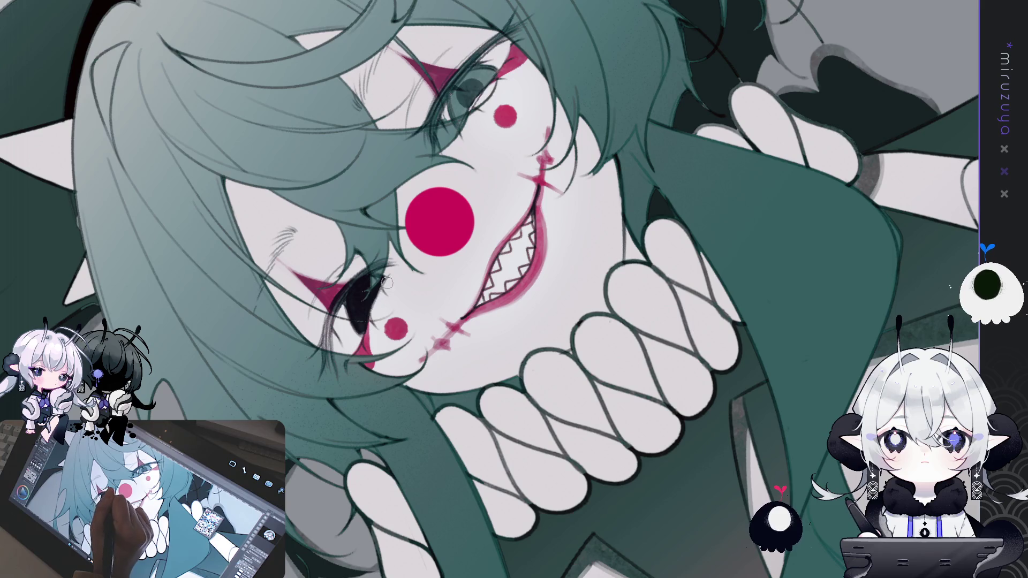
key(ctrl+at)
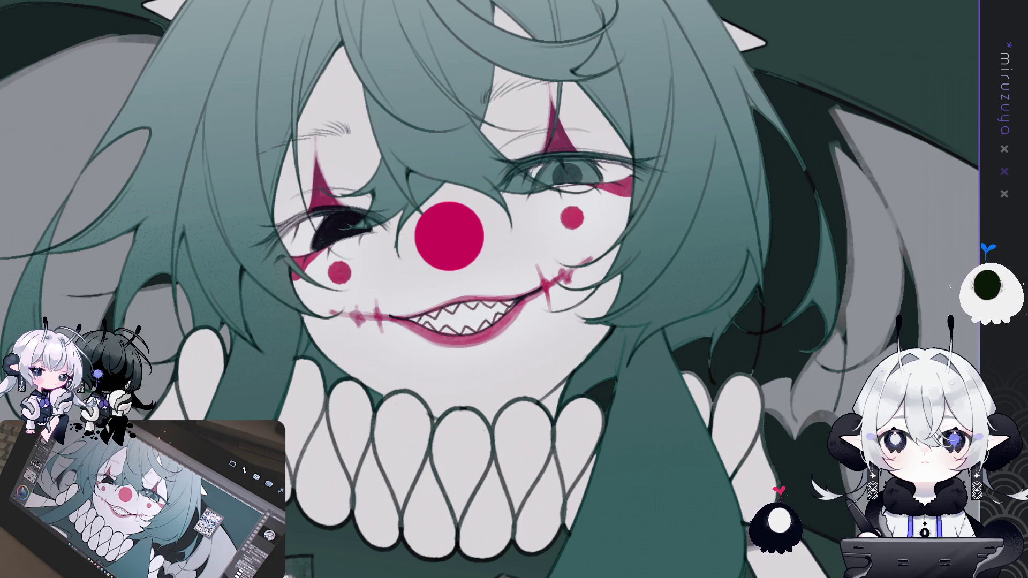
Step: Sketch faint dark strokes along the clown's brow, then mirror the view to check
mouse_move(661, 460)
mouse_down()
mouse_move(735, 417)
mouse_move(685, 465)
mouse_up()
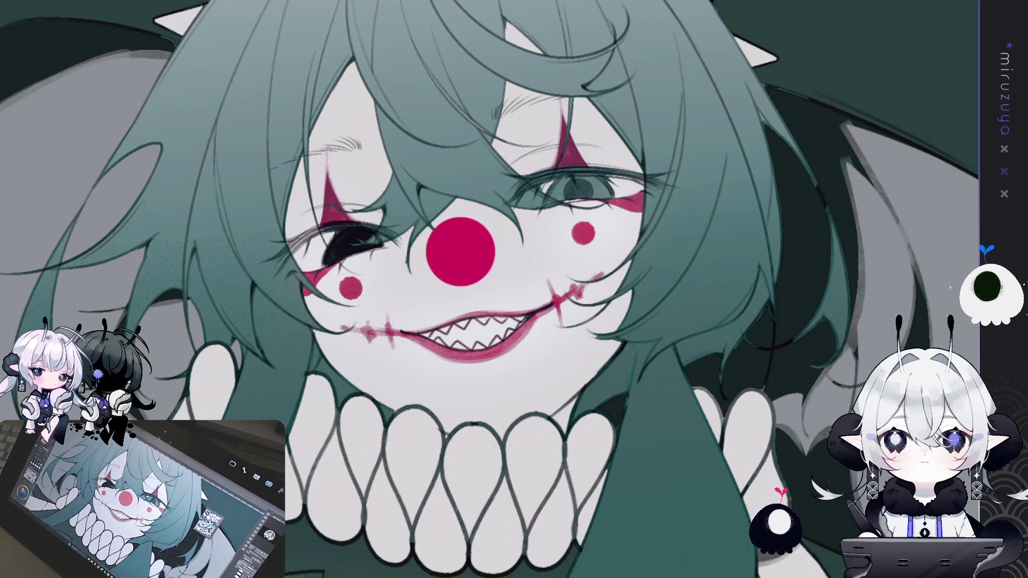
mouse_move(667, 447)
mouse_down()
mouse_move(680, 425)
mouse_move(746, 416)
mouse_move(703, 508)
mouse_up()
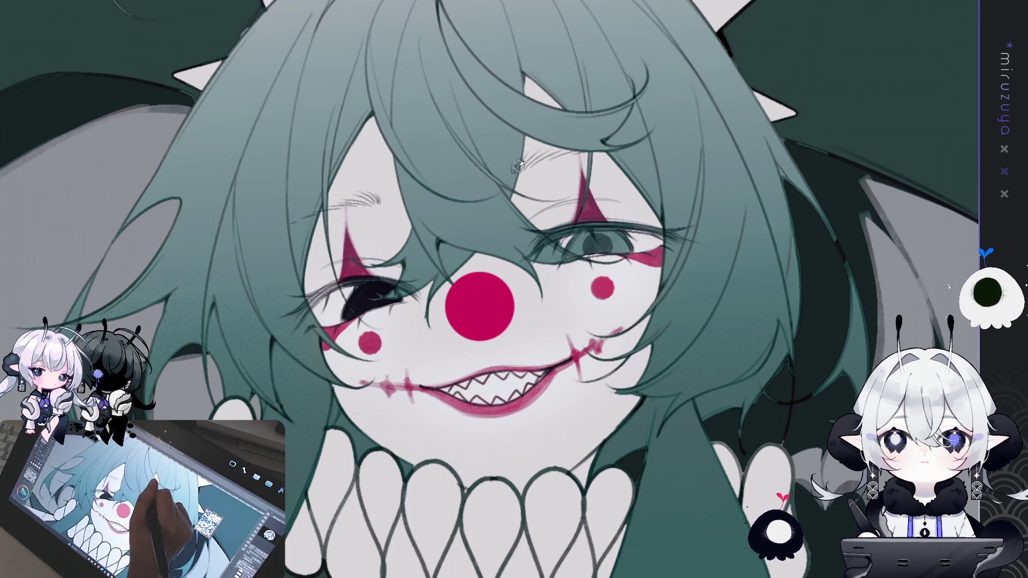
drag(522, 163, 606, 147)
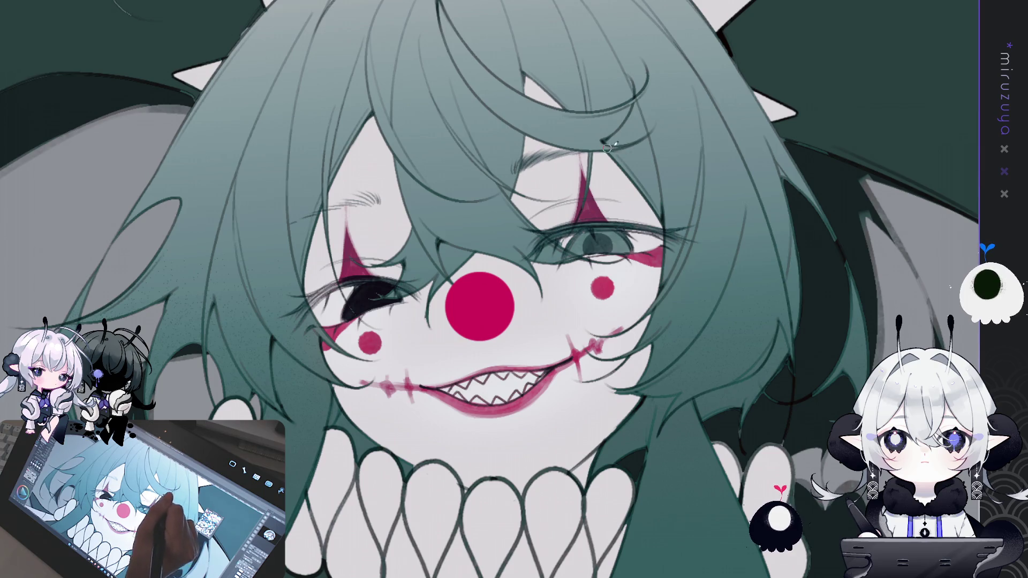
key(h)
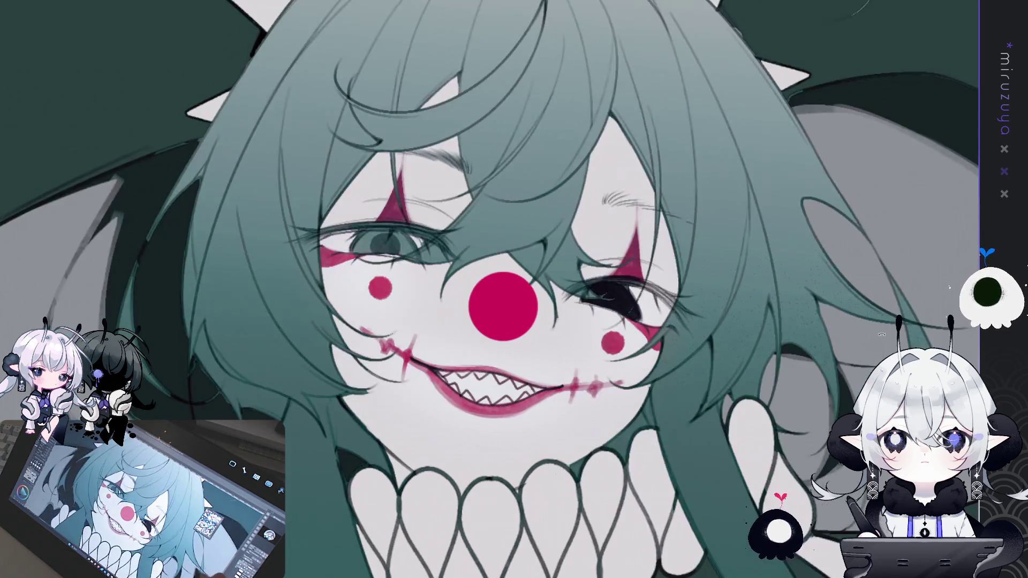
Step: Add denser, darker hatching to the eyebrow and check it flipped, rotated and zoomed out
drag(567, 160, 602, 154)
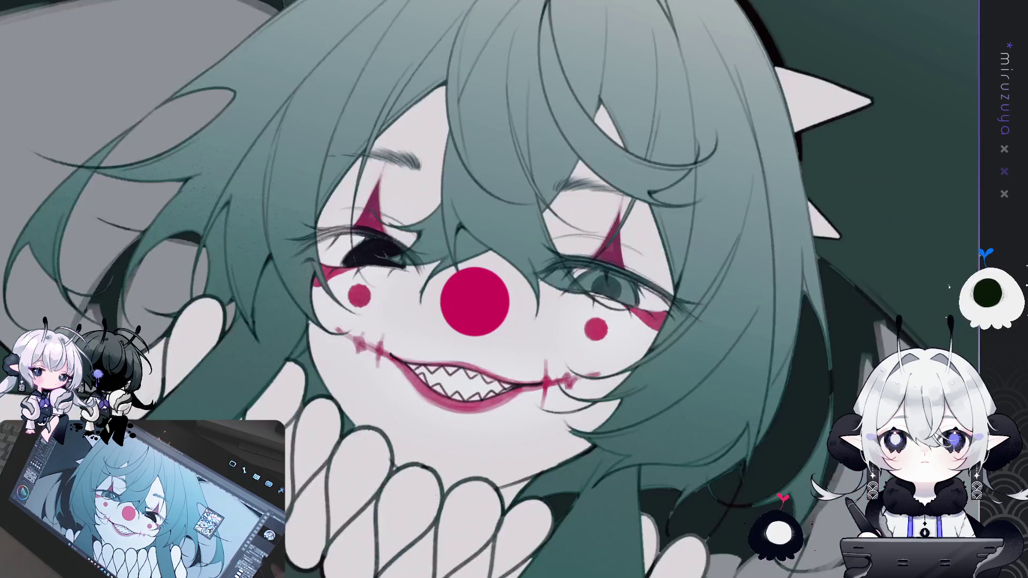
key(h)
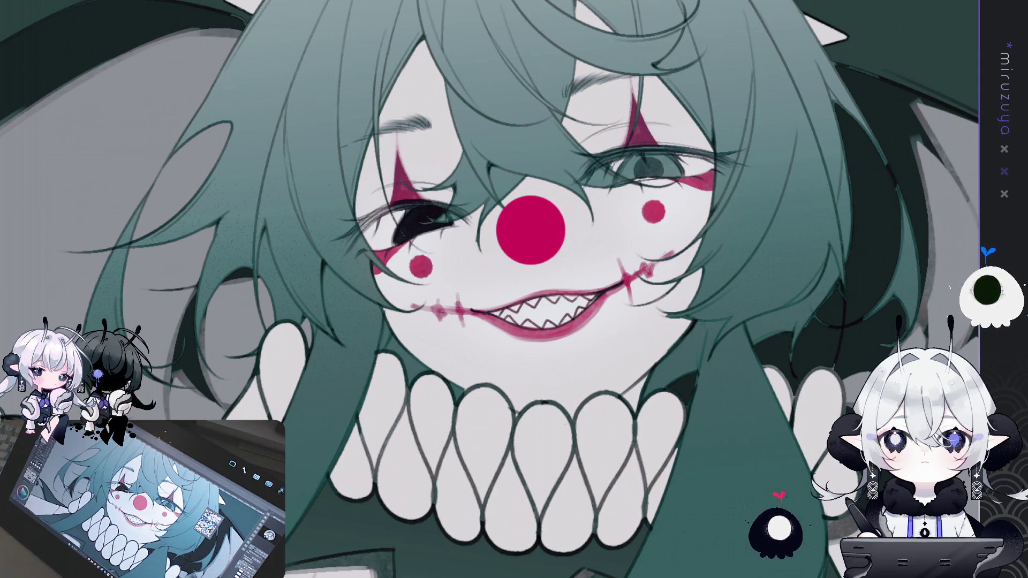
key(h)
key(minus)
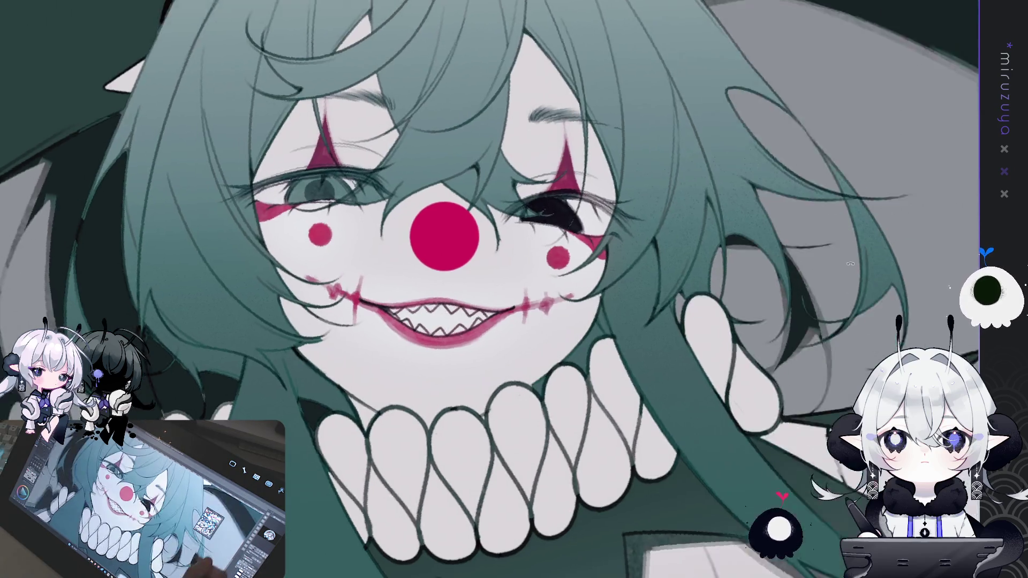
key(minus)
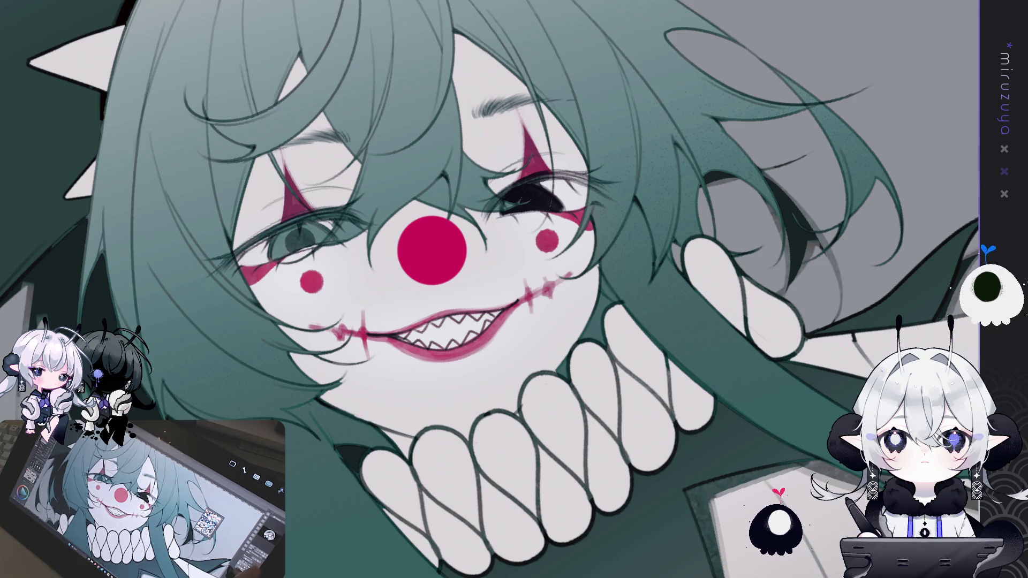
key(ctrl+0)
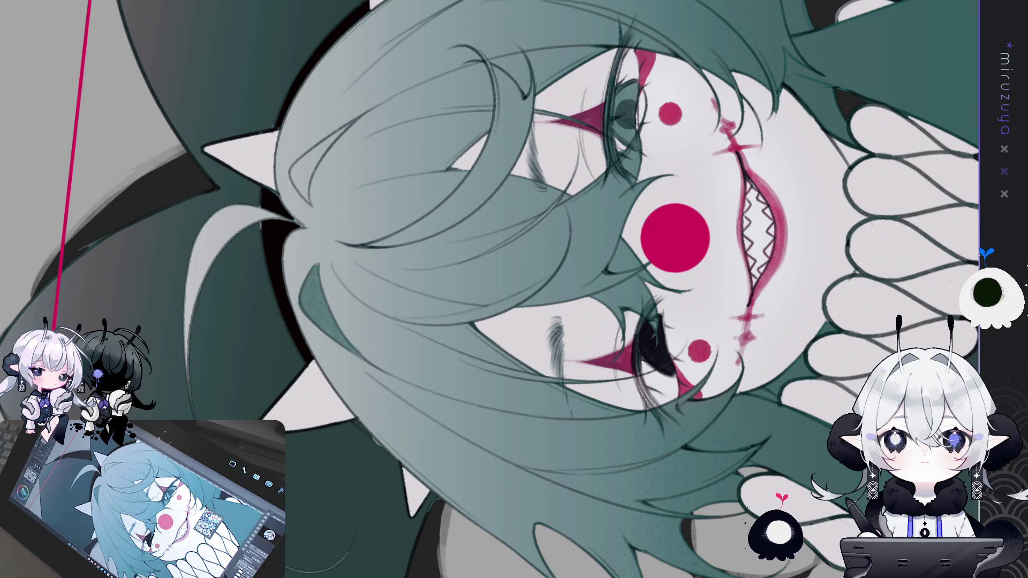
key(ctrl+0)
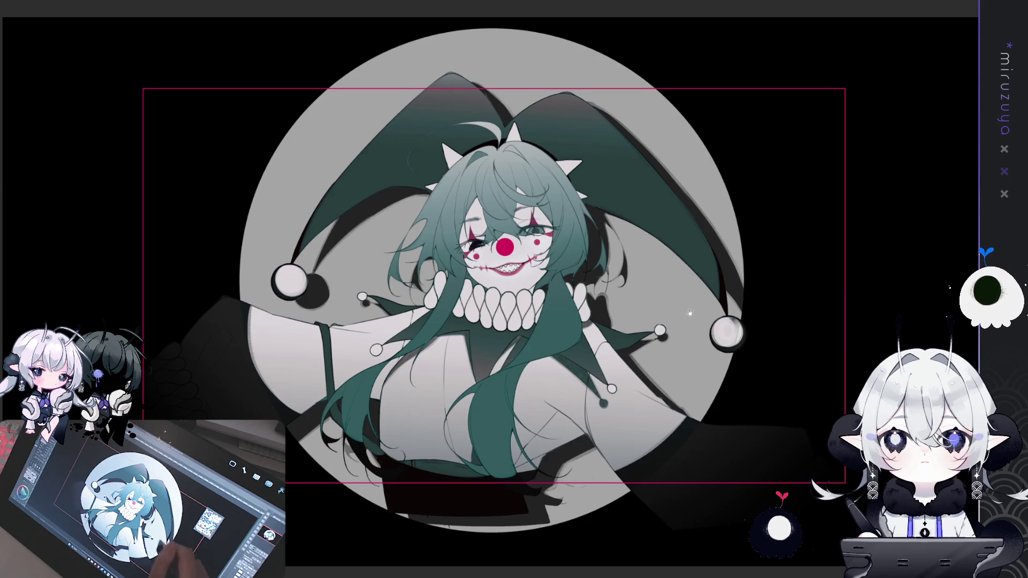
scroll(488, 284, down, 2)
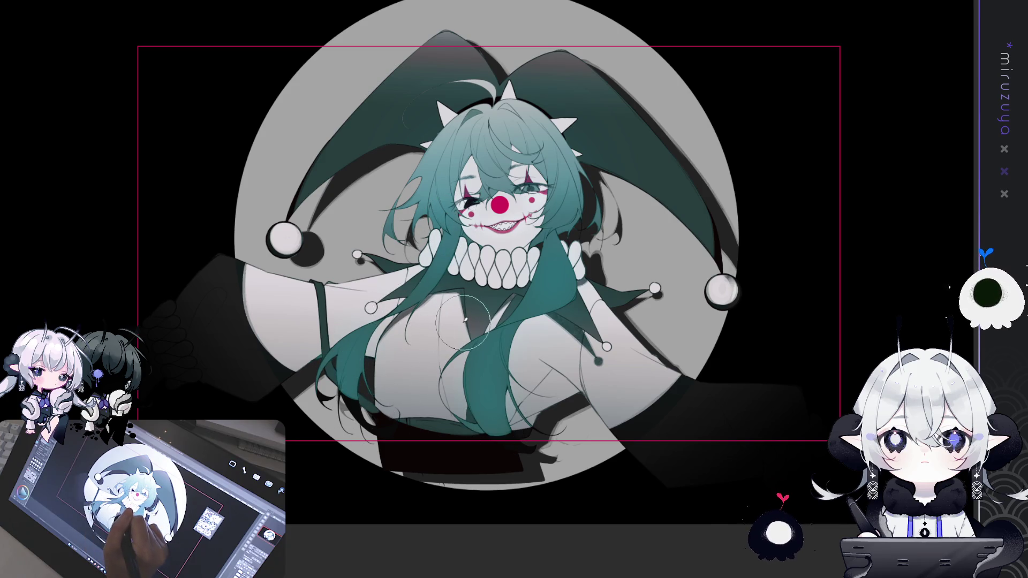
drag(596, 255, 572, 288)
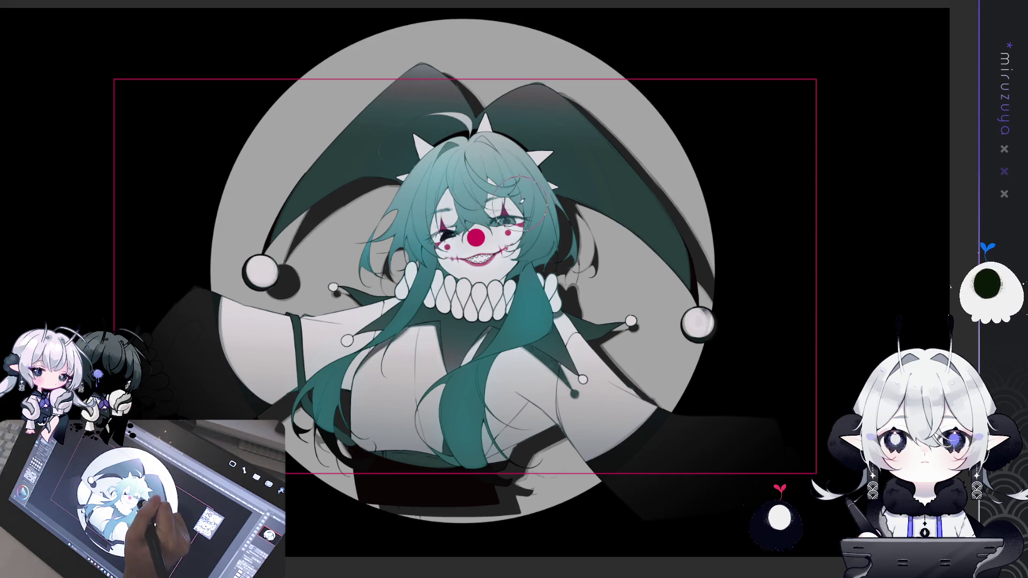
Step: Darken and desaturate the teal clothing below the collar, then shrink the brush for fine lines
drag(491, 291, 418, 364)
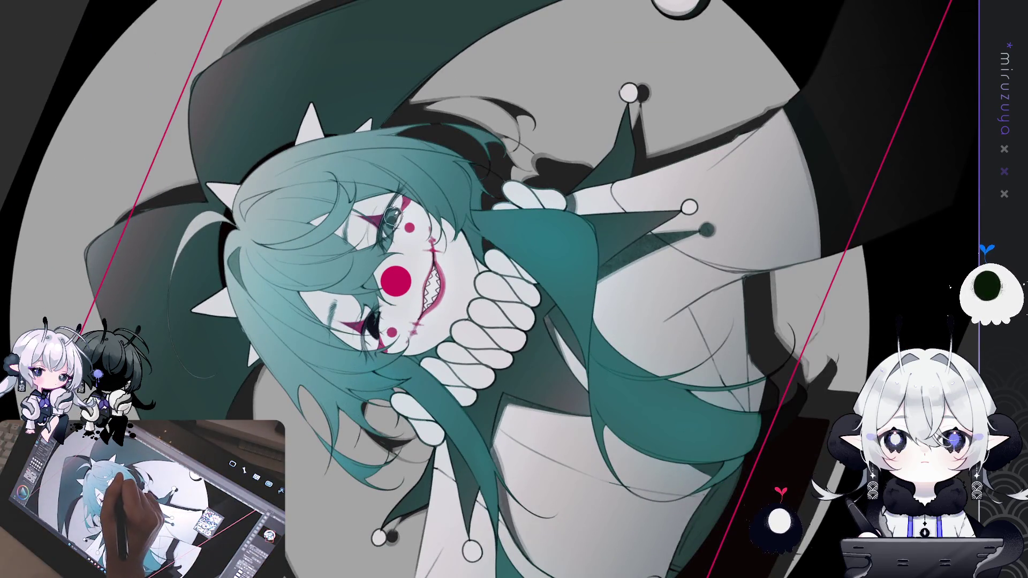
key(ctrl+0)
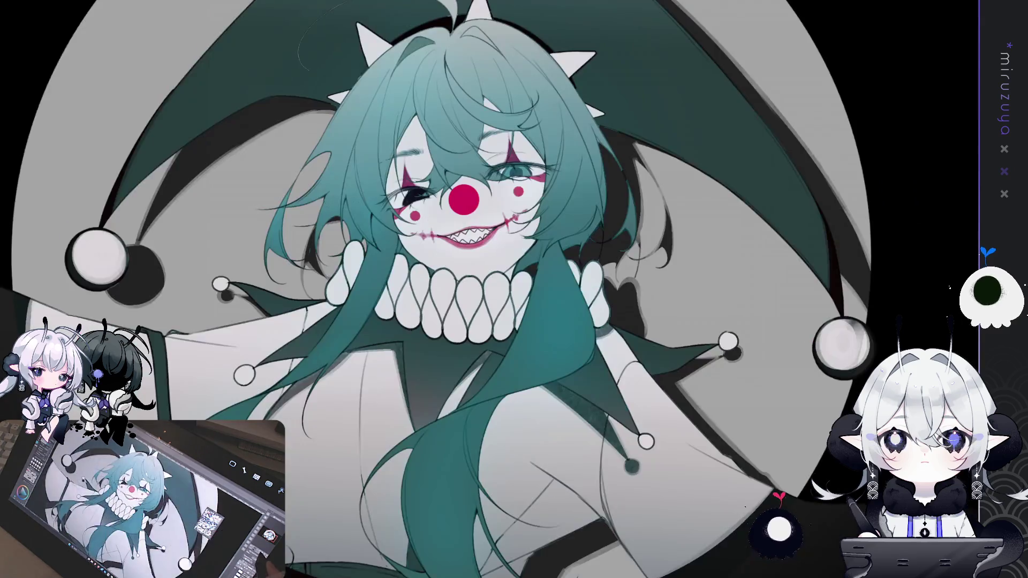
scroll(466, 185, up, 5)
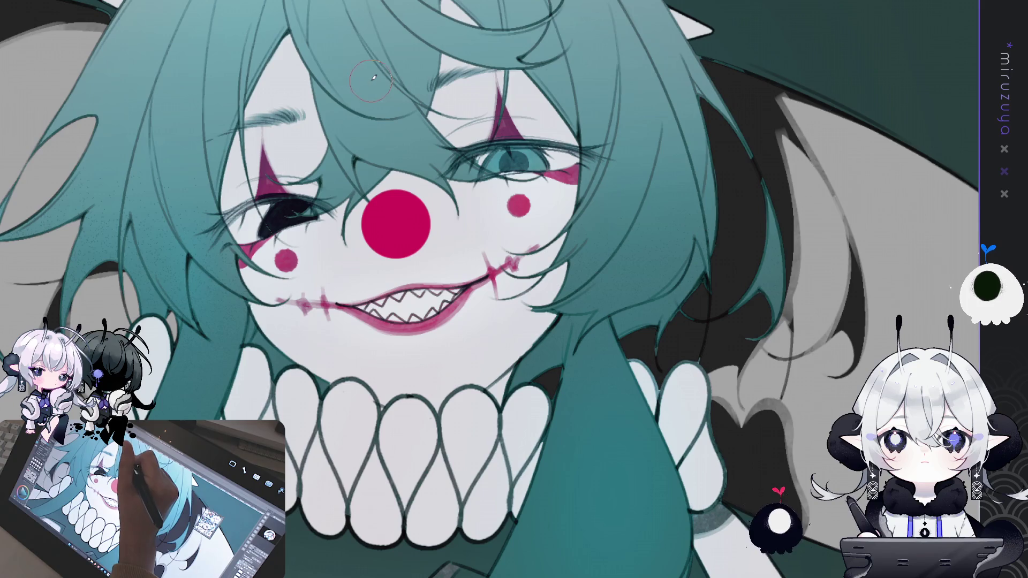
key(ctrl+a)
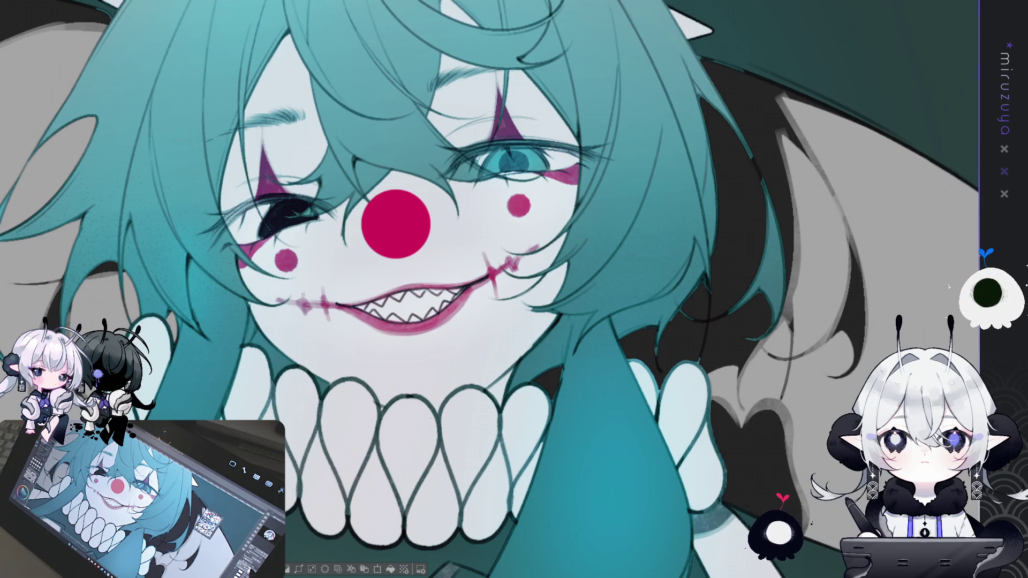
key(ctrl+z)
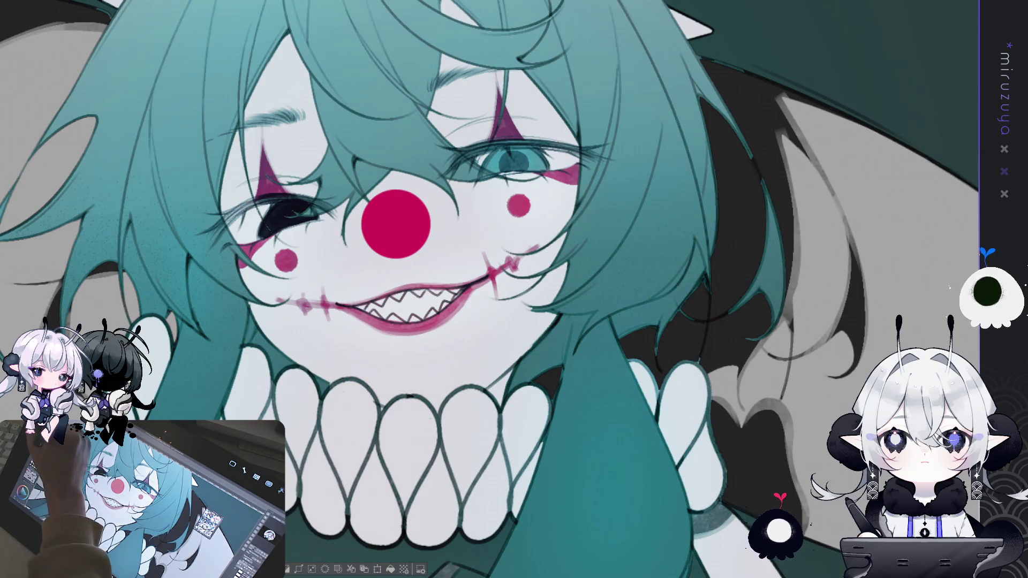
drag(363, 232, 345, 289)
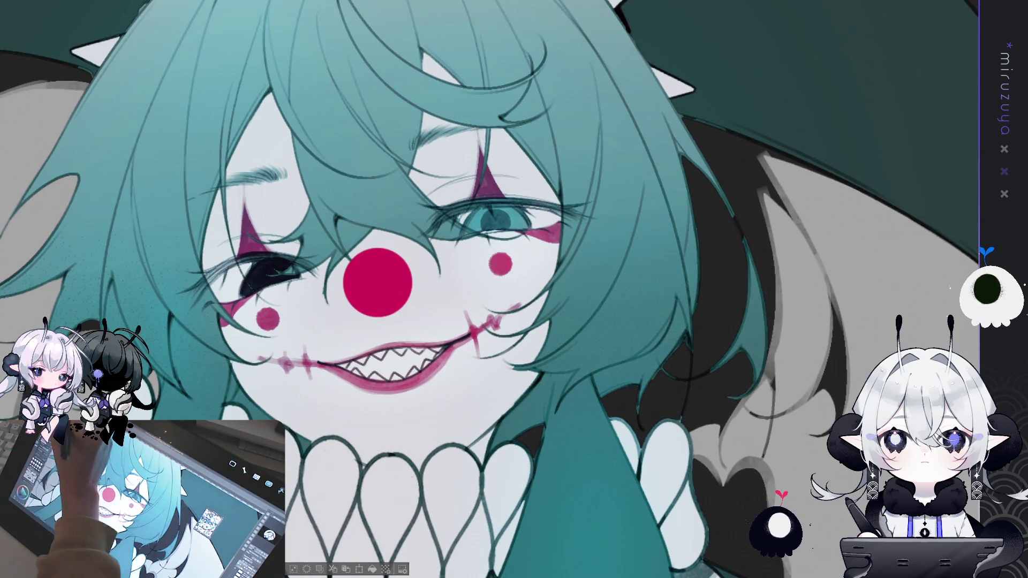
key(bracketleft)
key(bracketleft)
key(bracketleft)
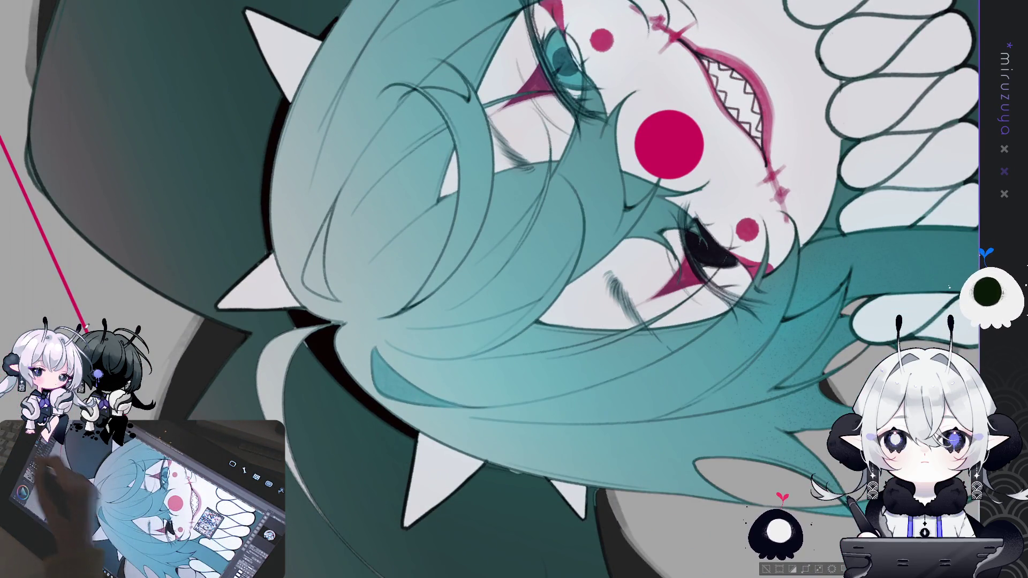
Step: Draw a thin strand line across the teal hair
drag(331, 218, 315, 280)
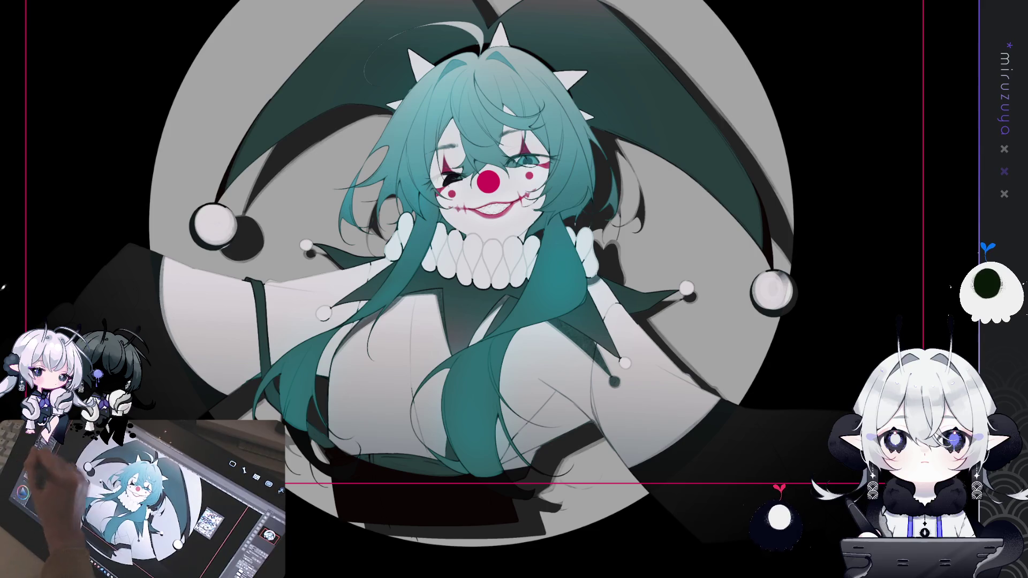
key(ctrl+z)
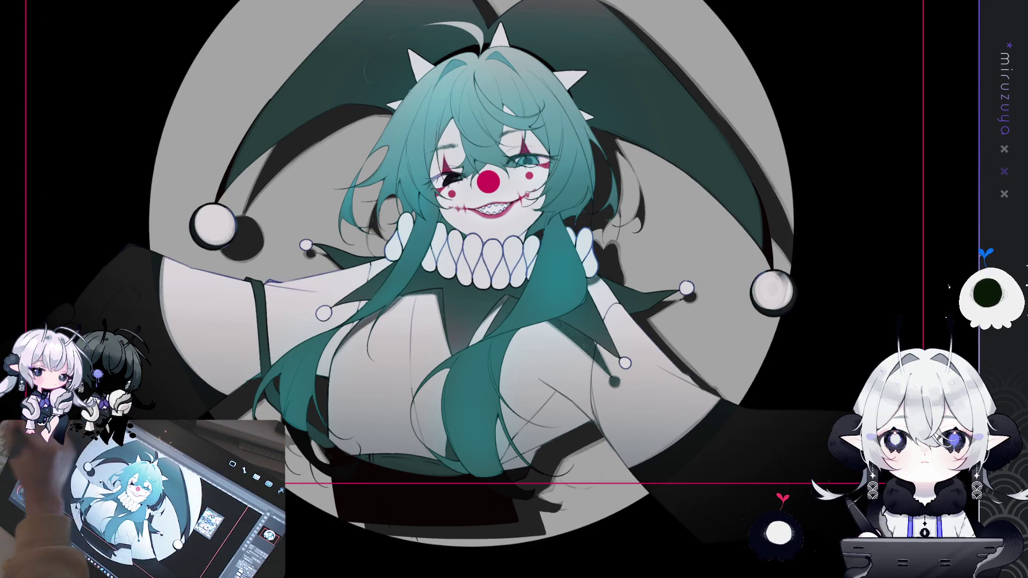
key(ctrl+y)
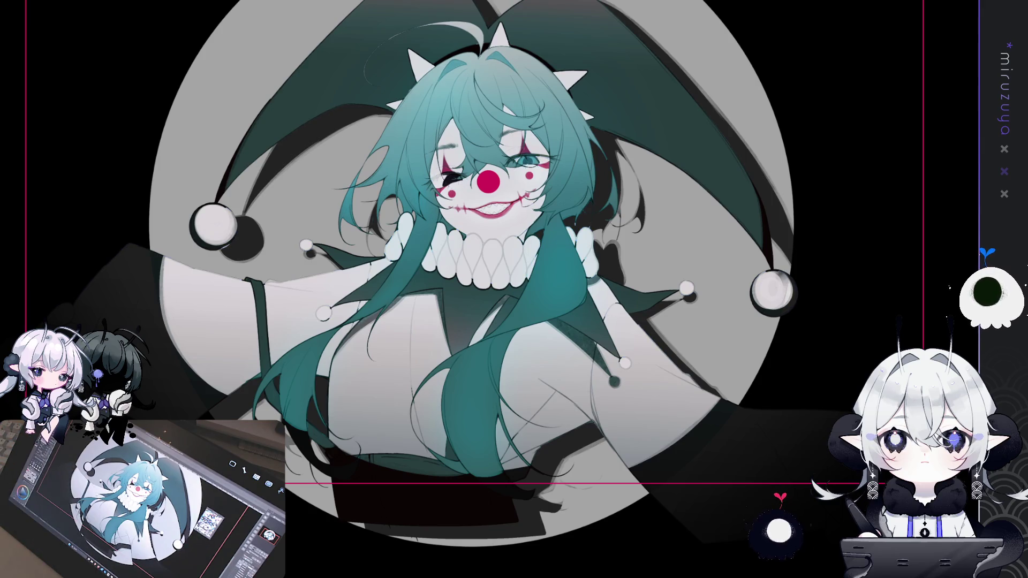
key(ctrl+z)
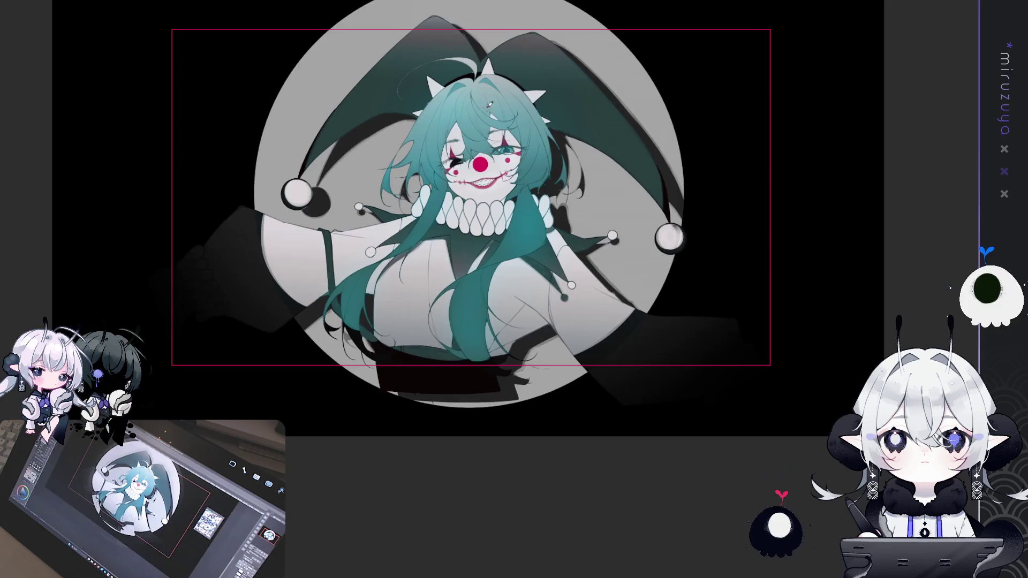
key(ctrl+plus)
key(ctrl+plus)
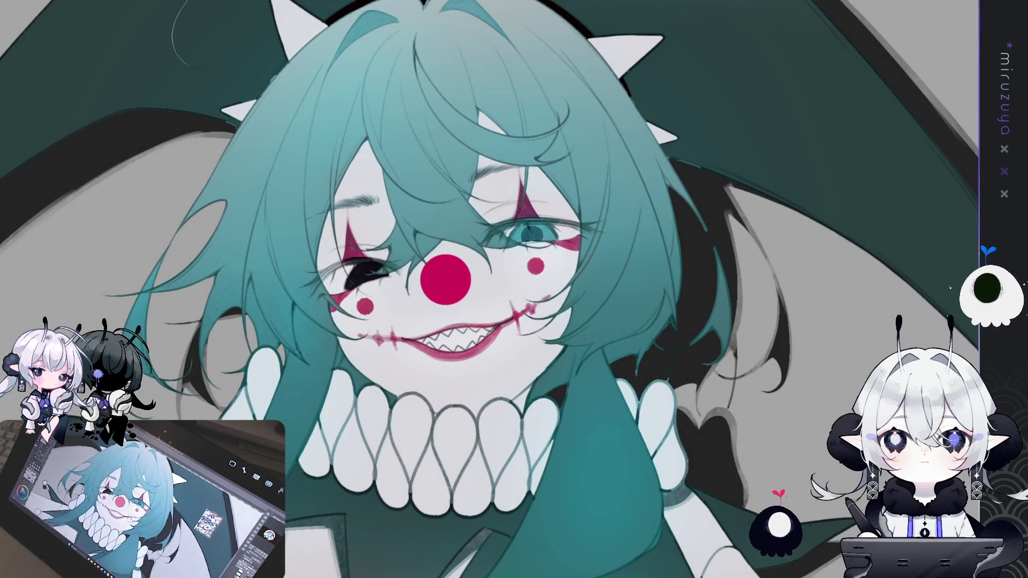
key(ctrl+z)
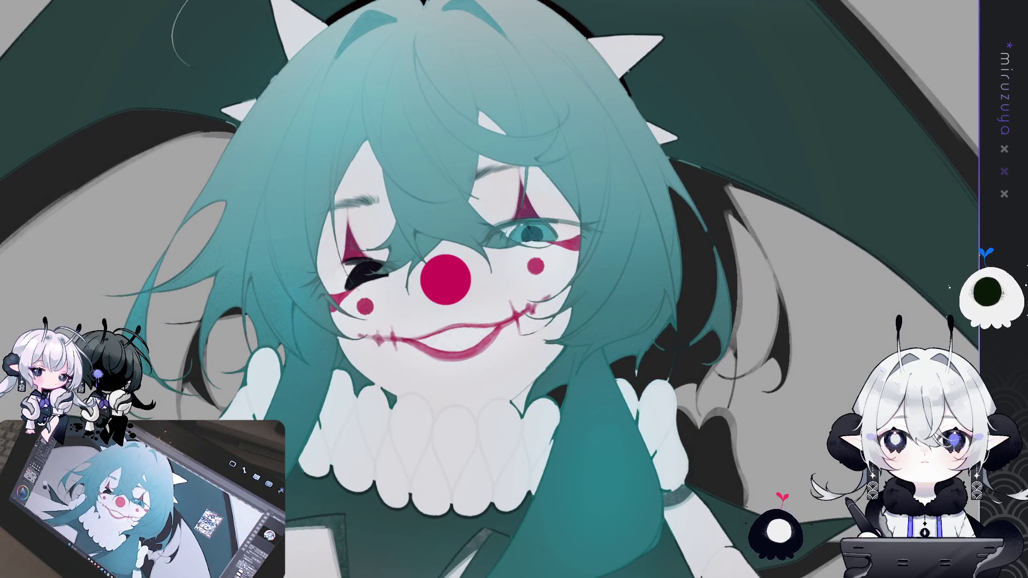
key(ctrl+minus)
key(ctrl+minus)
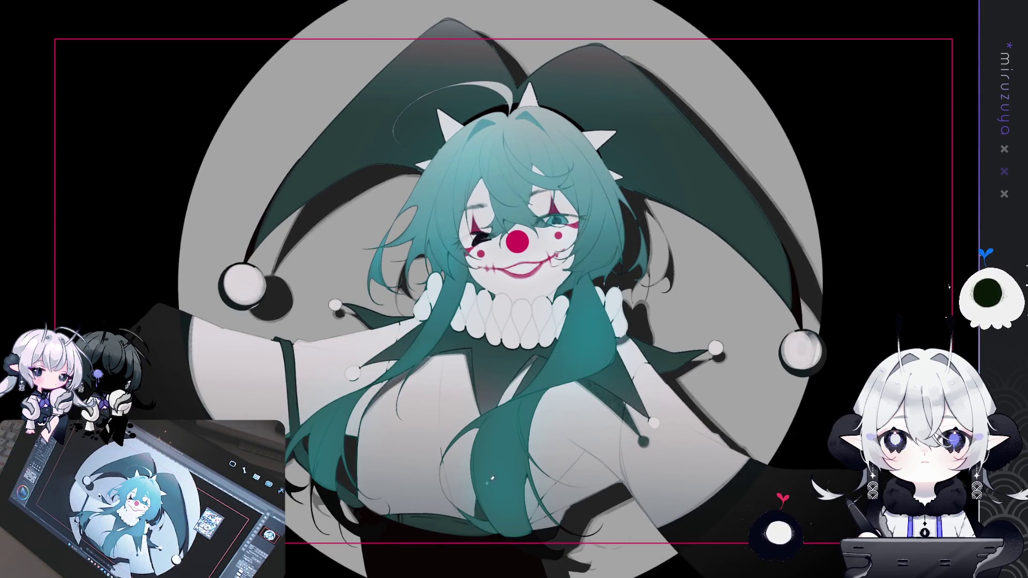
scroll(546, 161, up, 5)
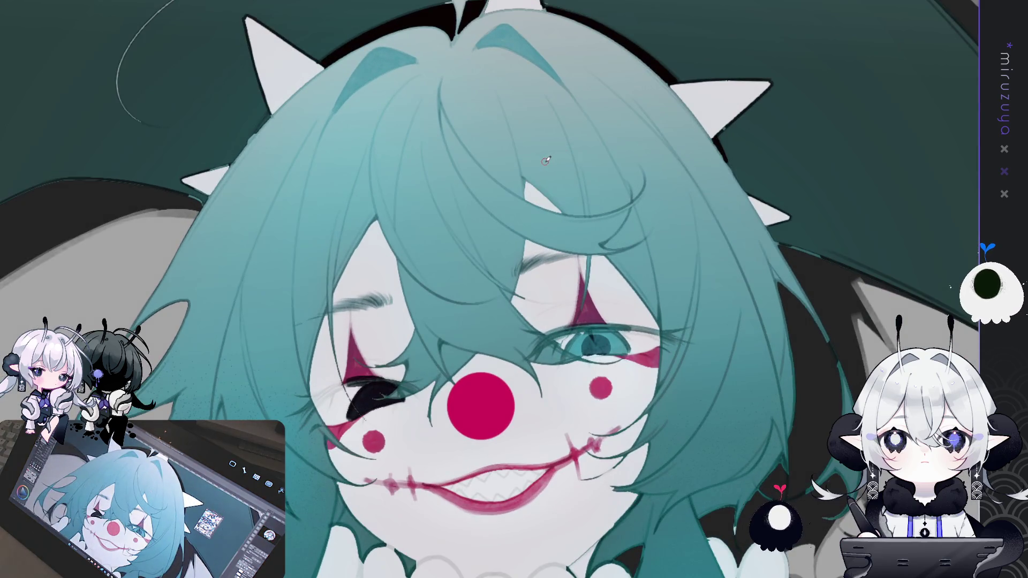
drag(546, 161, 596, 39)
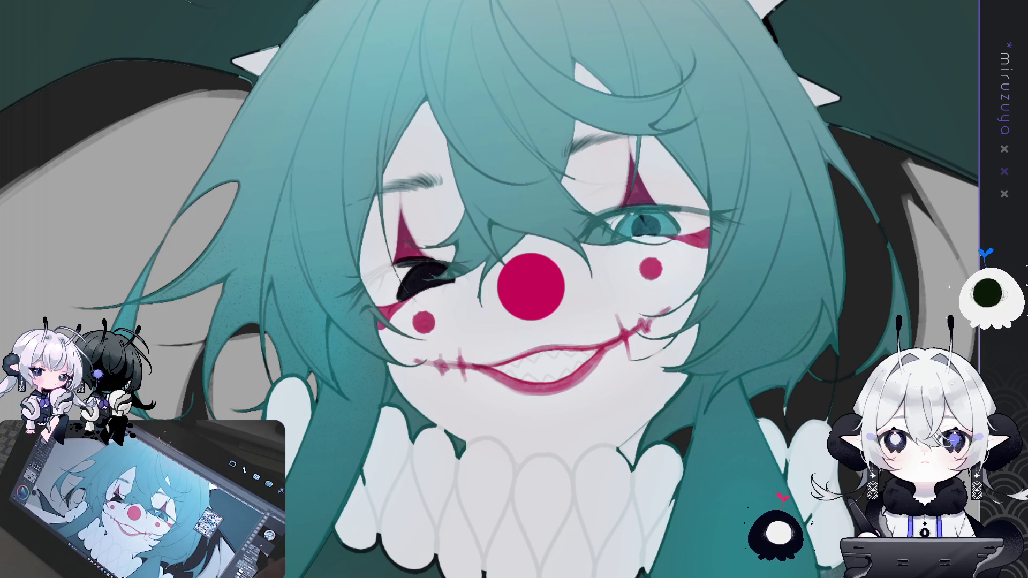
key(ctrl+plus)
key(ctrl+plus)
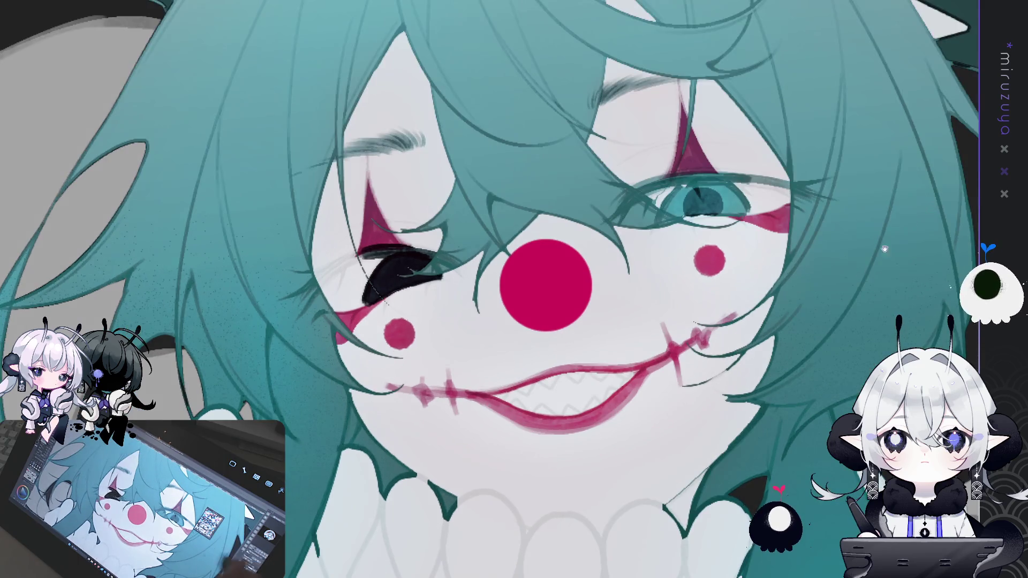
drag(635, 202, 586, 101)
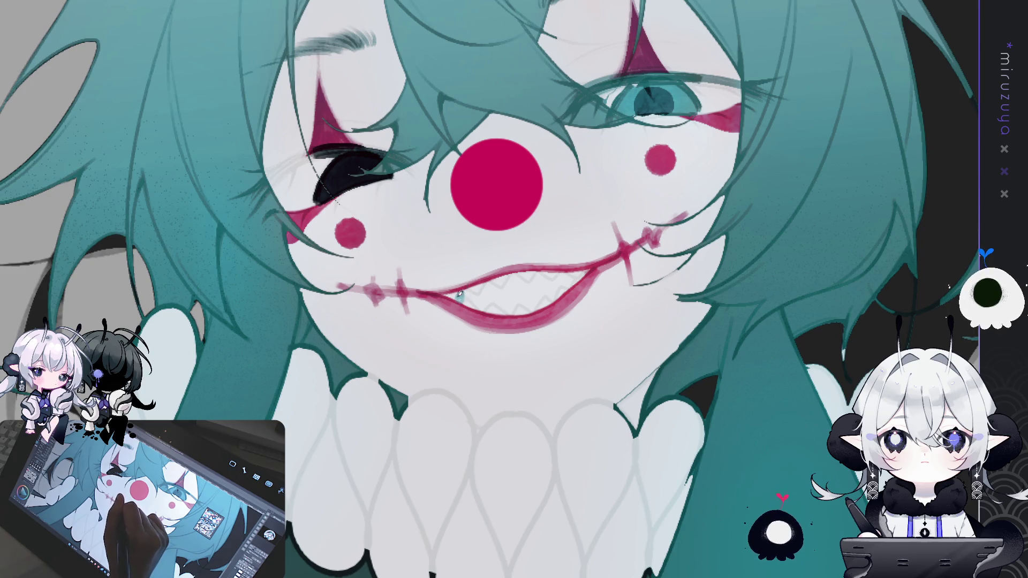
mouse_move(462, 291)
mouse_down()
mouse_move(459, 302)
mouse_move(478, 304)
mouse_up()
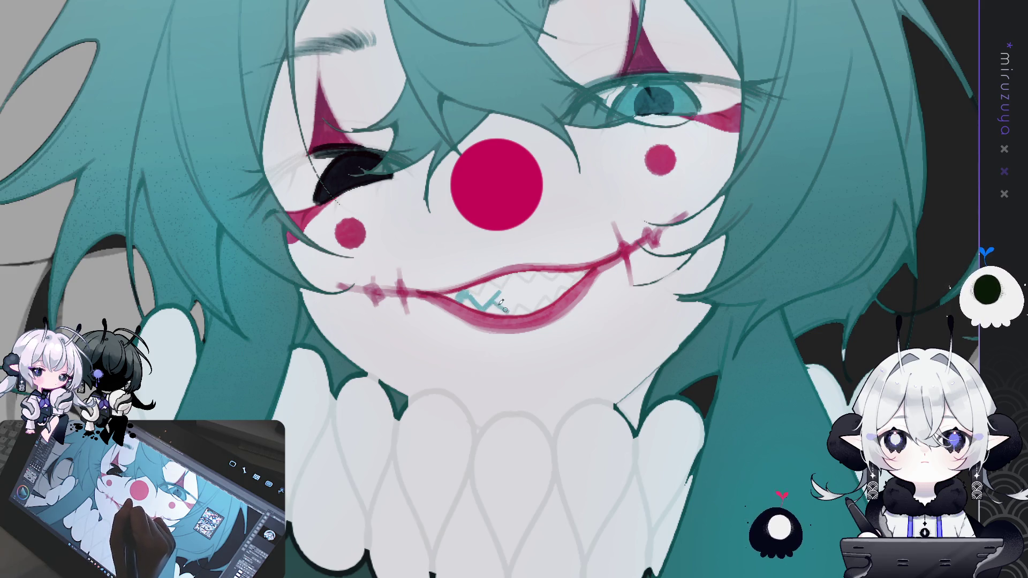
Step: Extend the teal zigzag teeth across the grin and nudge the lower face slightly down
drag(511, 311, 547, 293)
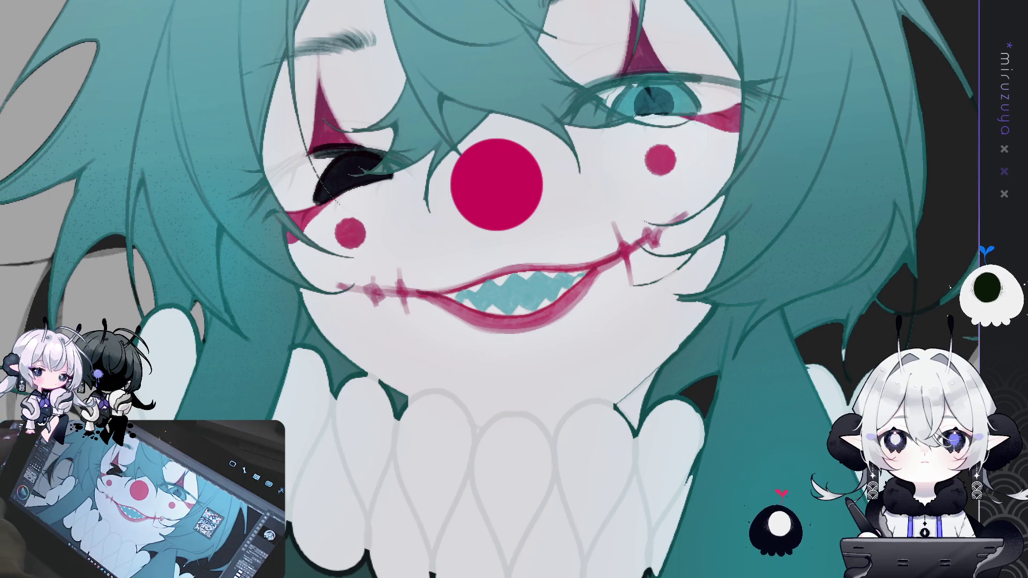
key(ctrl+z)
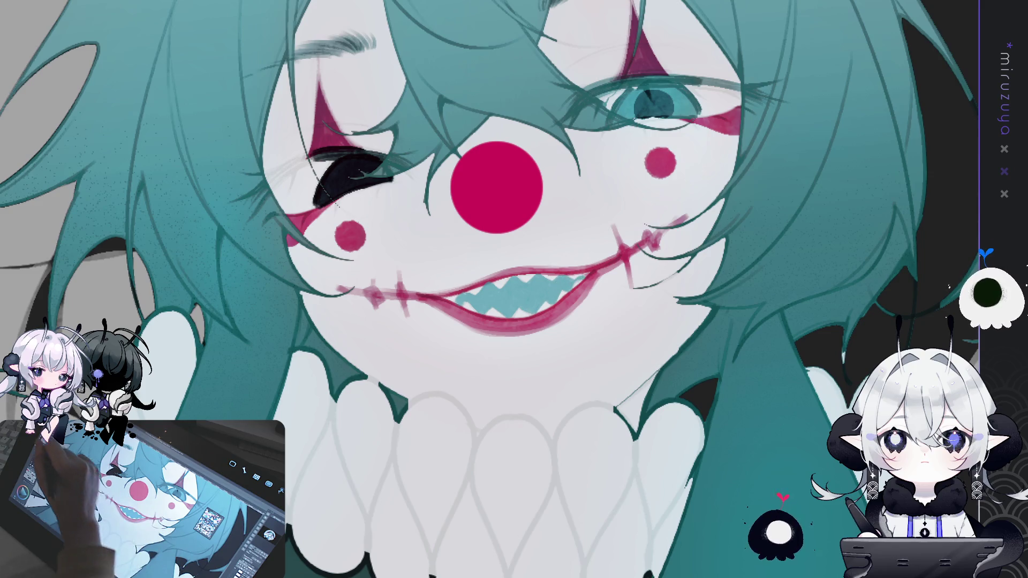
key(^)
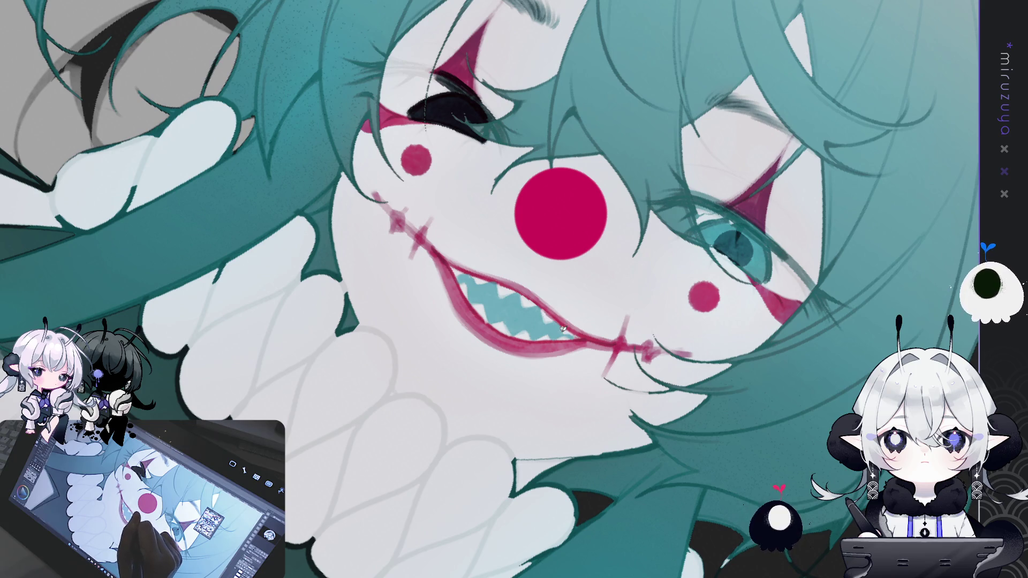
drag(563, 327, 616, 511)
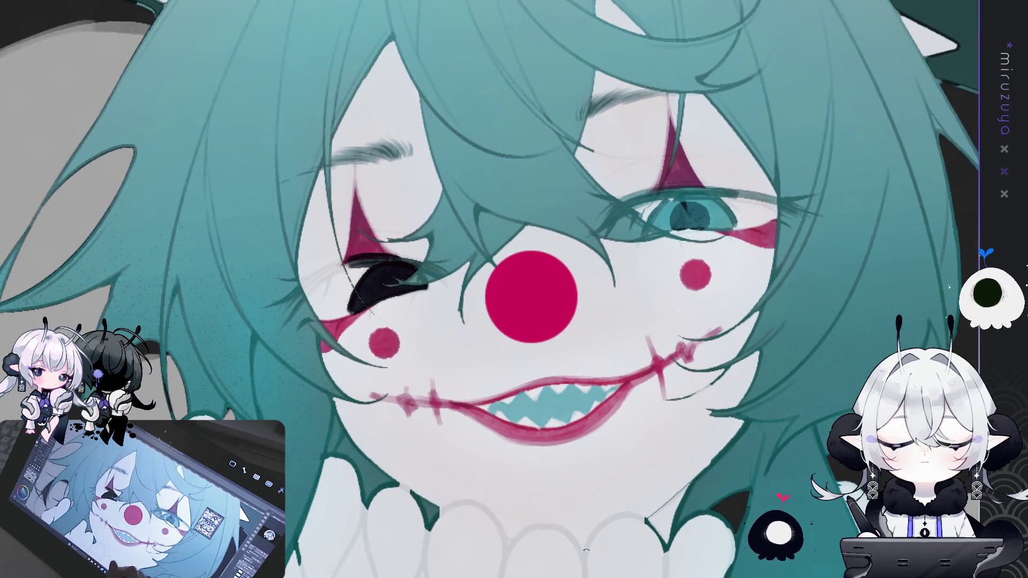
drag(688, 499, 566, 411)
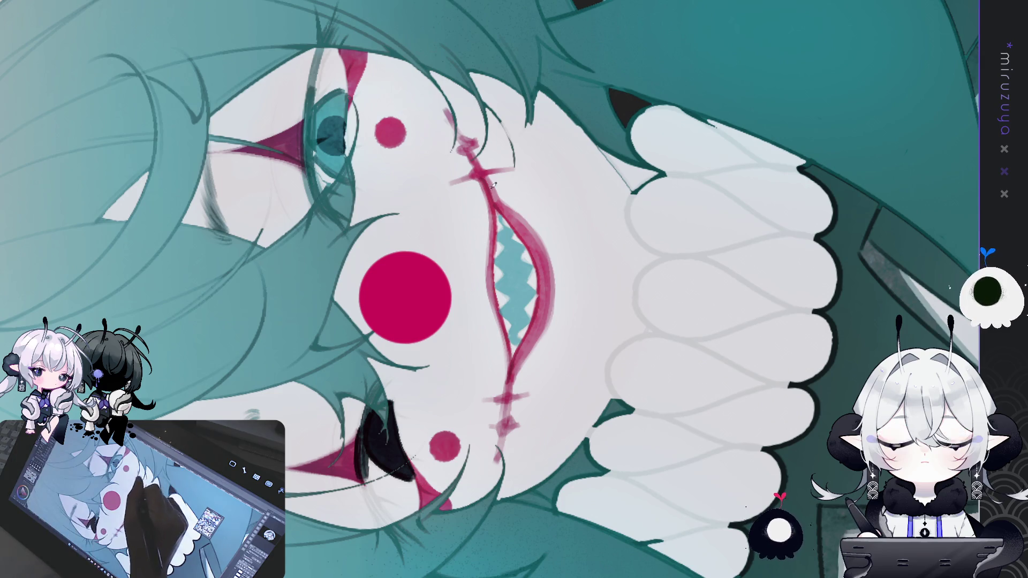
Step: Thicken the pink lip line along the left edge of the grin with several pen strokes
drag(493, 251, 511, 339)
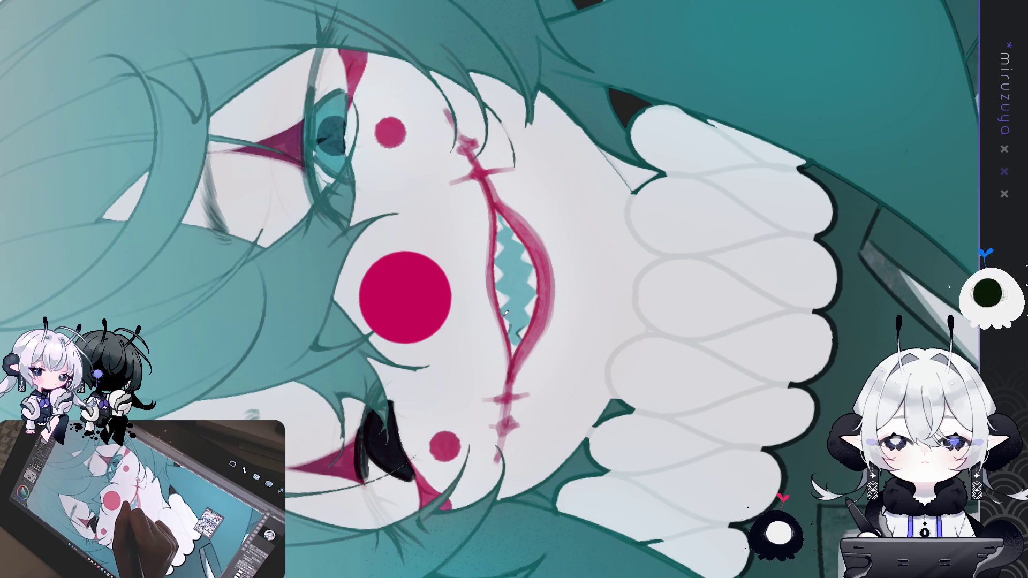
key(ctrl+@)
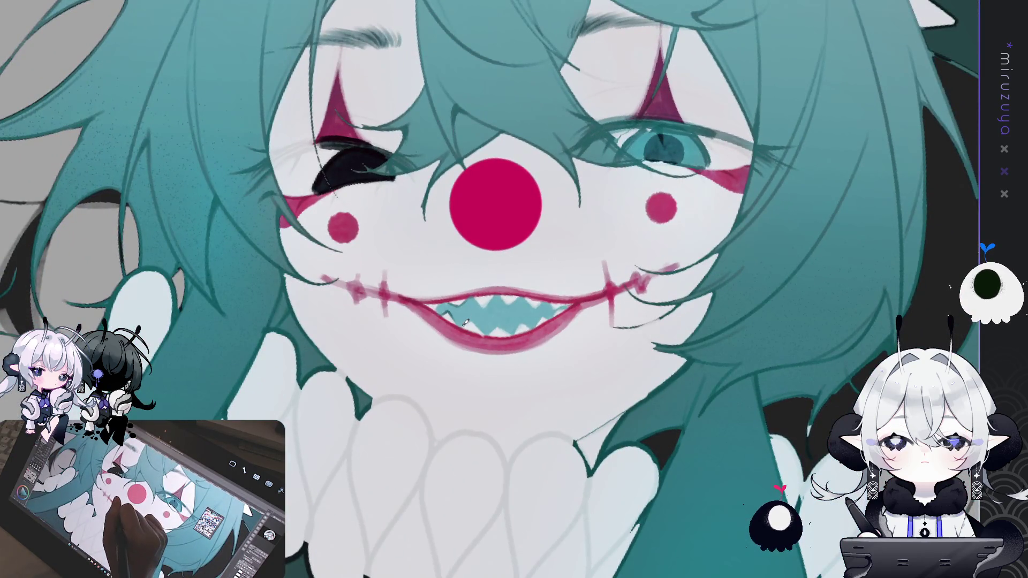
key(asciicircum)
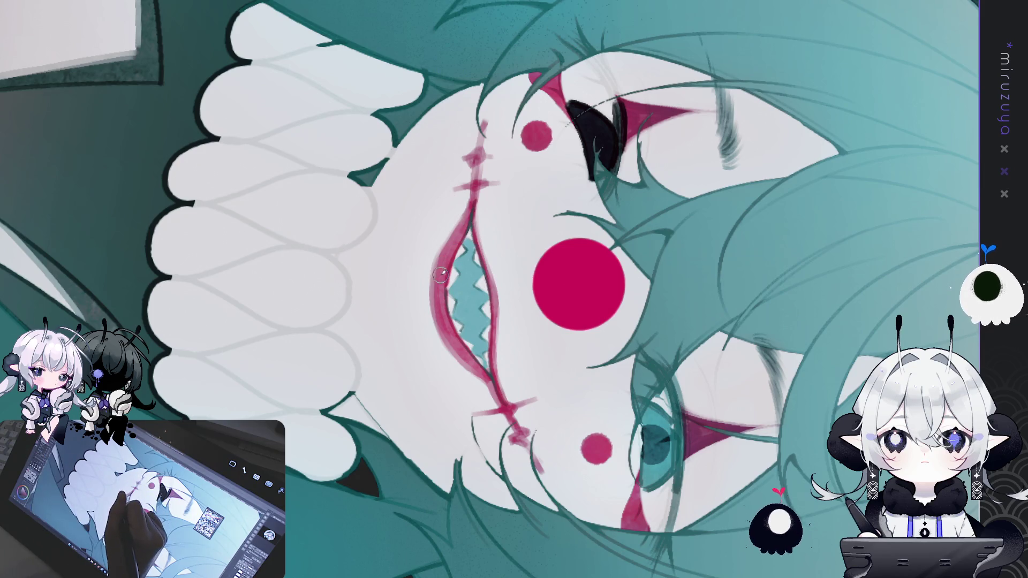
drag(457, 227, 442, 355)
mouse_move(460, 214)
mouse_down()
mouse_move(432, 266)
mouse_move(441, 356)
mouse_up()
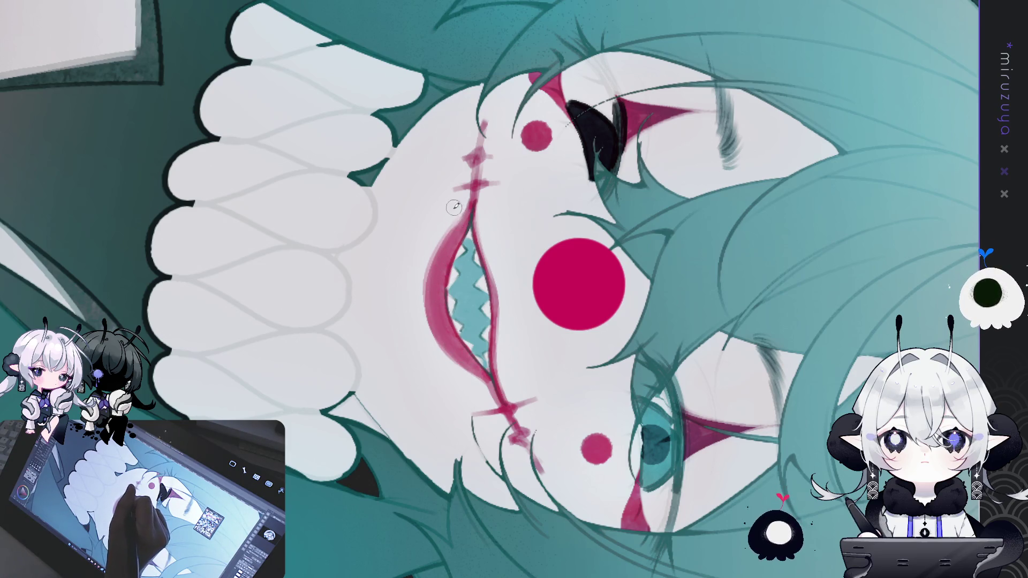
mouse_move(456, 213)
mouse_down()
mouse_move(423, 281)
mouse_move(417, 332)
mouse_up()
drag(423, 292, 471, 372)
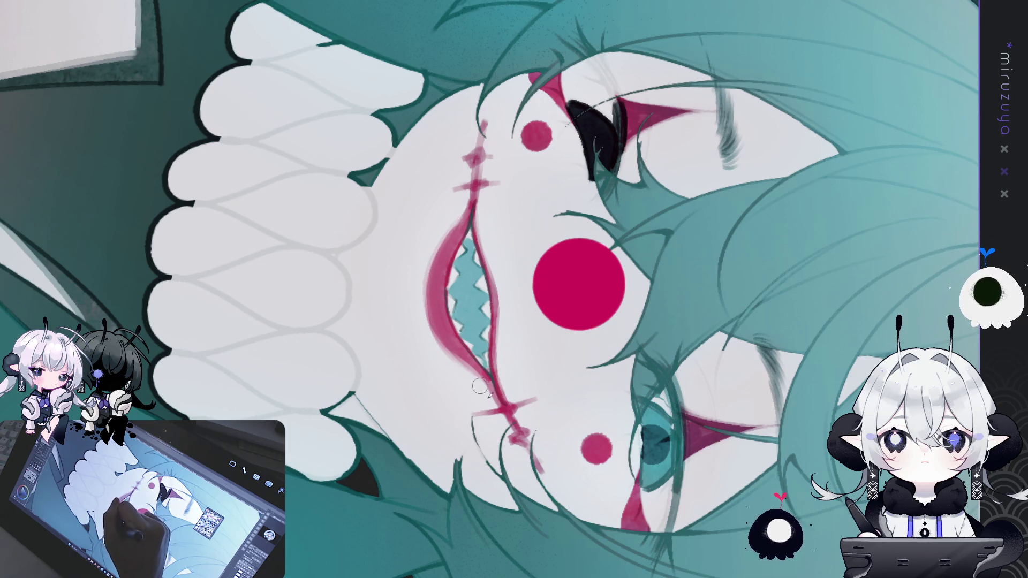
Step: Darken the grin's pink lip edge and add a thin darker line along the mouth's upper edge
key(ctrl+@)
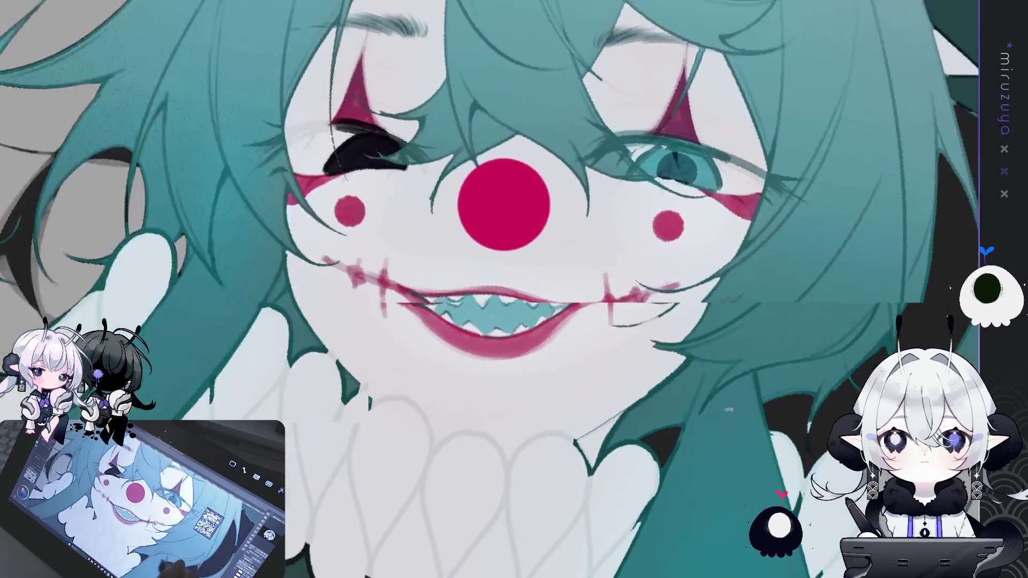
key(ctrl+@)
mouse_move(461, 238)
mouse_down()
mouse_move(434, 294)
mouse_move(438, 323)
mouse_up()
drag(444, 284, 440, 324)
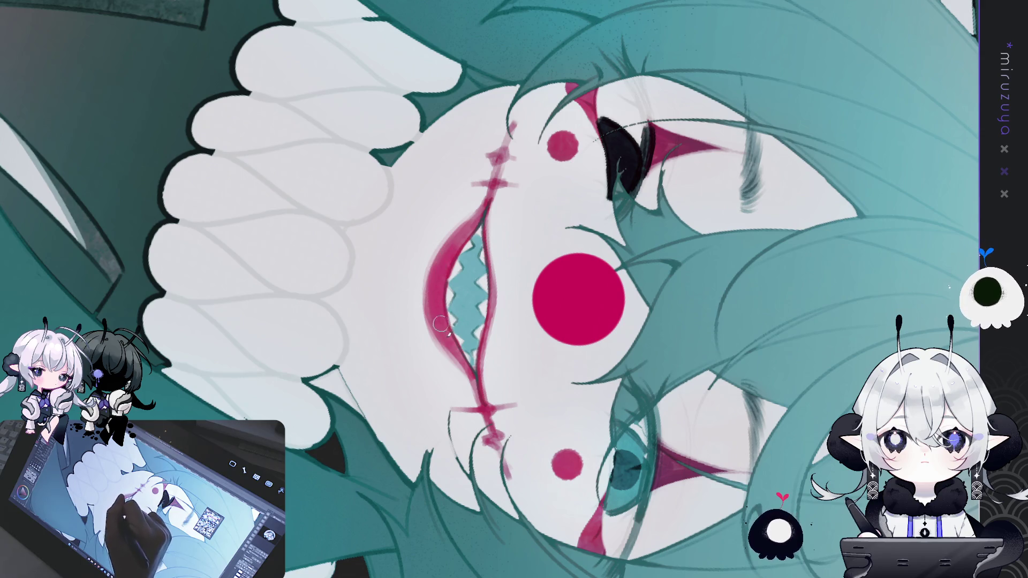
drag(394, 370, 360, 389)
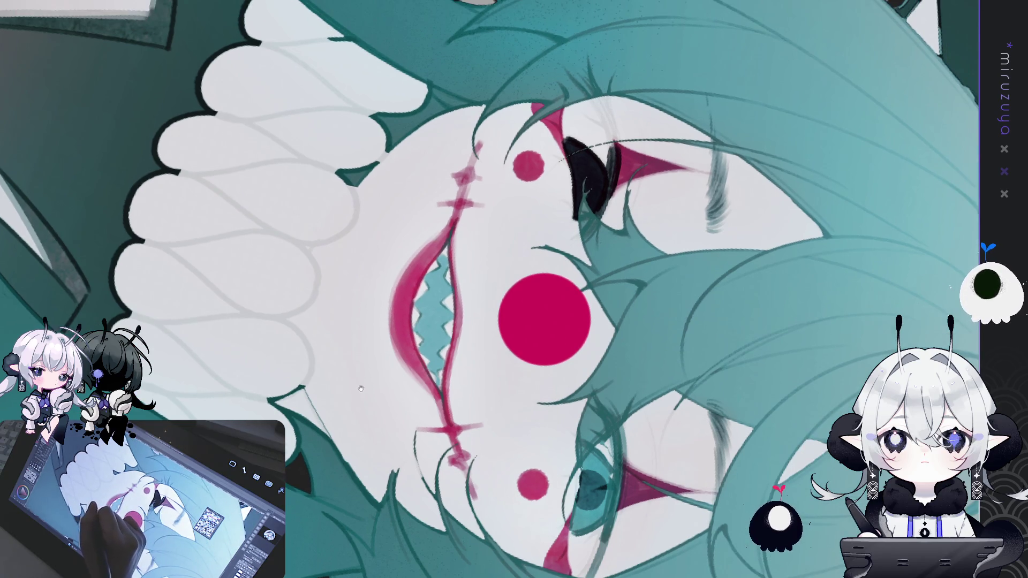
drag(423, 338, 409, 319)
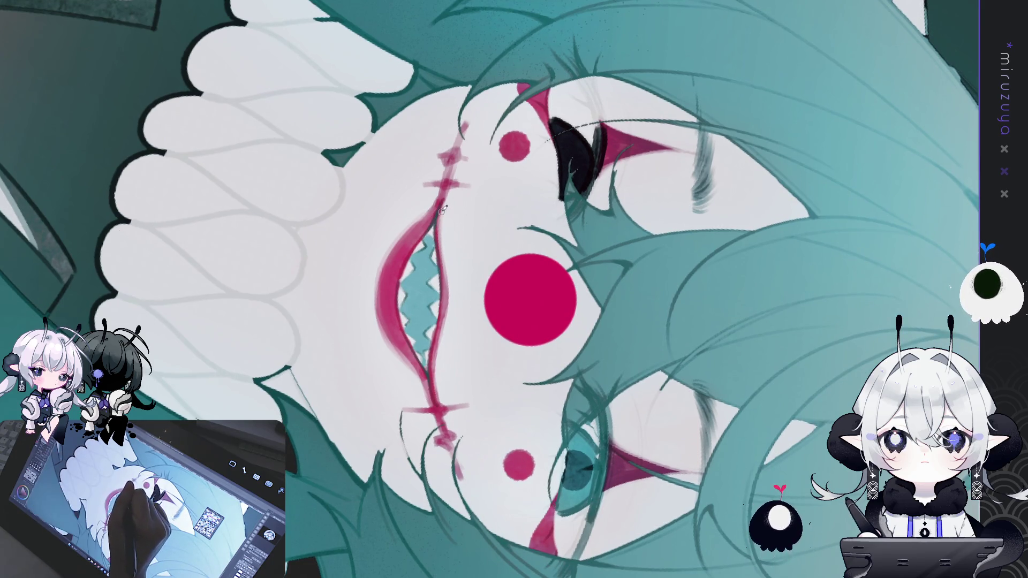
drag(442, 264, 438, 316)
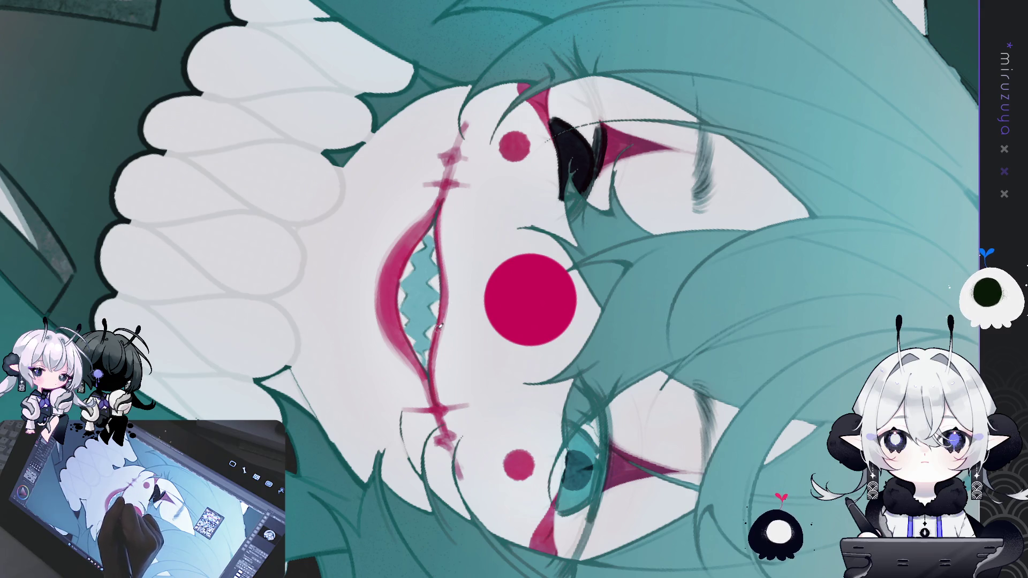
Step: Paint pink eyeshadow beside the teal eye, undoing one stroke, and darken the eye's upper outline
drag(436, 398, 723, 289)
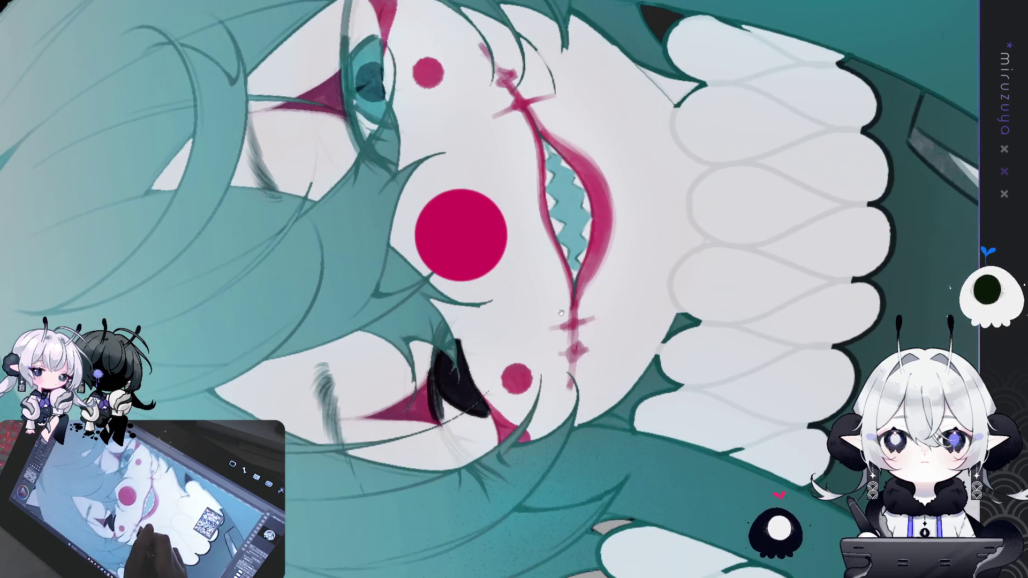
drag(380, 150, 397, 270)
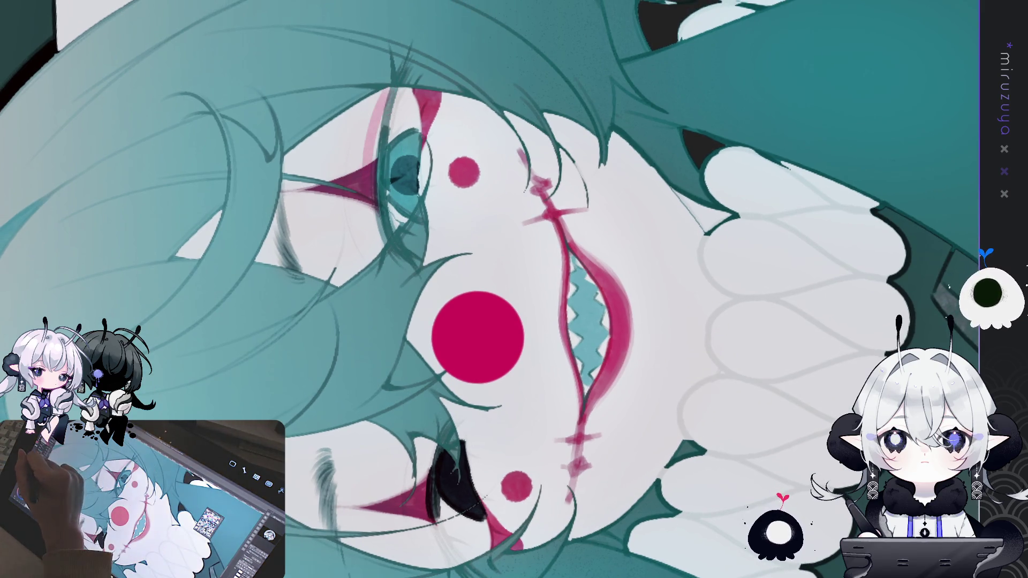
mouse_move(387, 86)
mouse_down()
mouse_move(371, 161)
mouse_move(375, 241)
mouse_up()
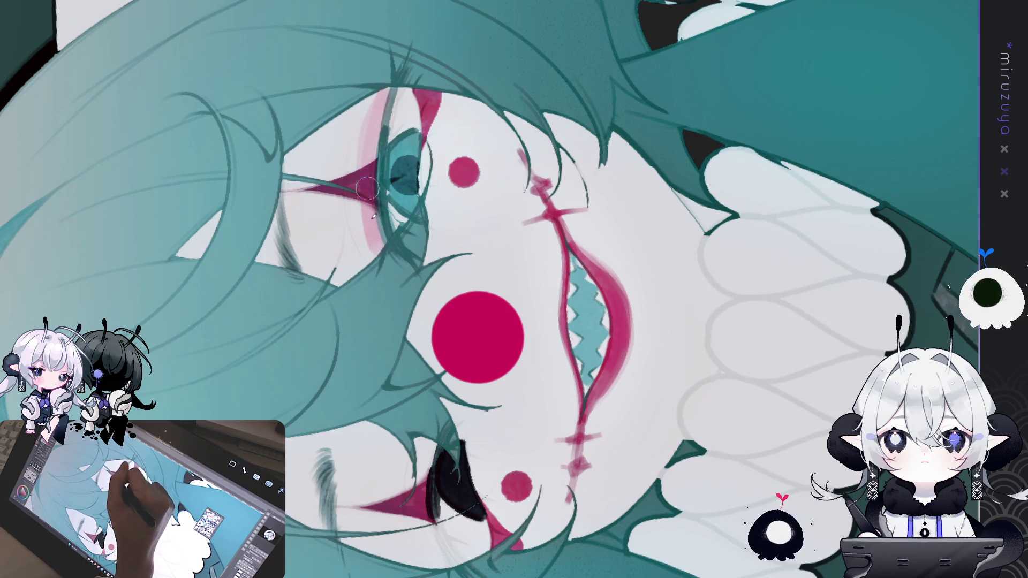
mouse_move(381, 94)
mouse_down()
mouse_move(360, 213)
mouse_move(374, 243)
mouse_move(372, 217)
mouse_up()
key(ctrl+z)
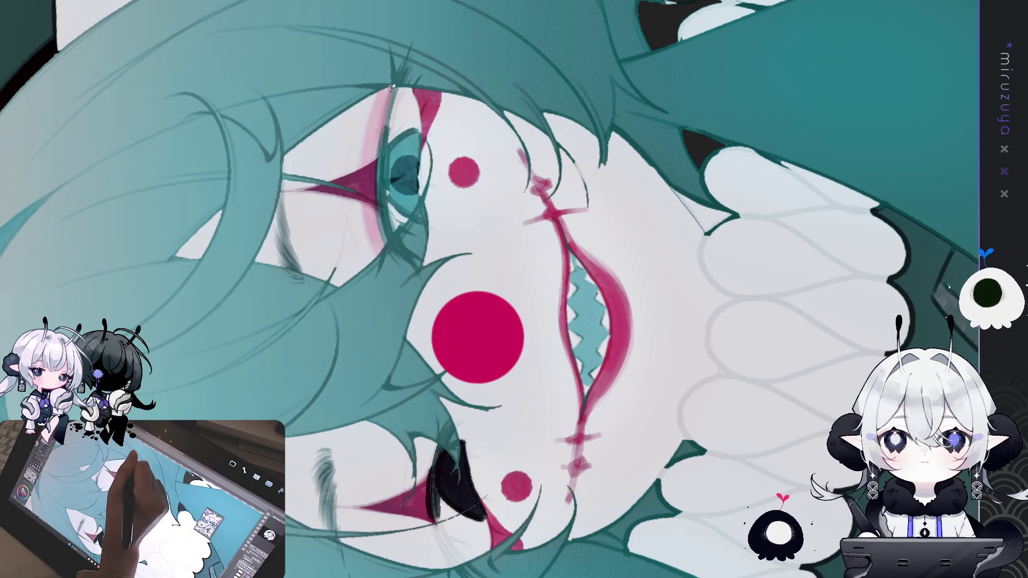
drag(391, 86, 379, 137)
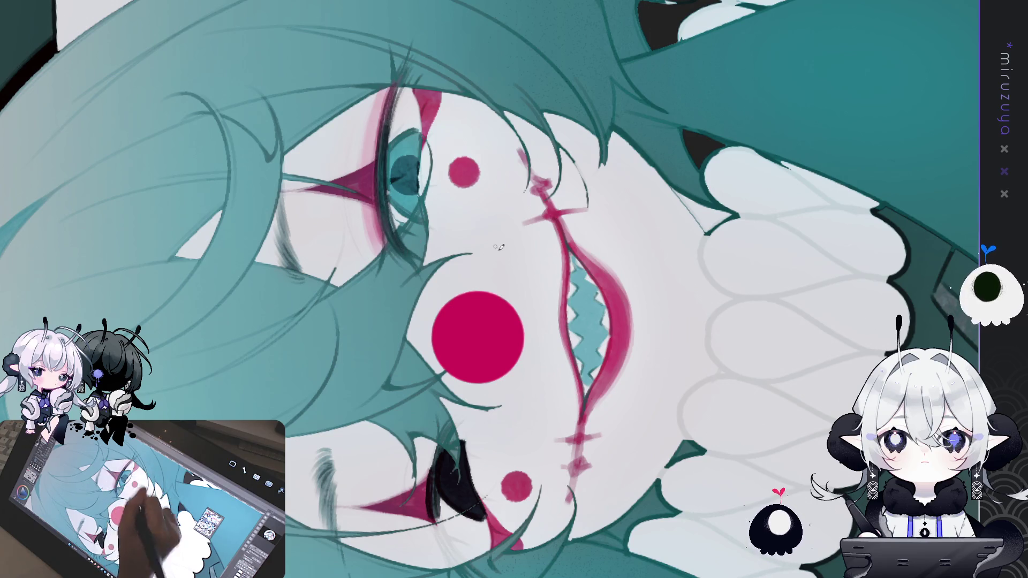
mouse_move(548, 329)
mouse_down()
mouse_move(668, 394)
mouse_move(566, 396)
mouse_up()
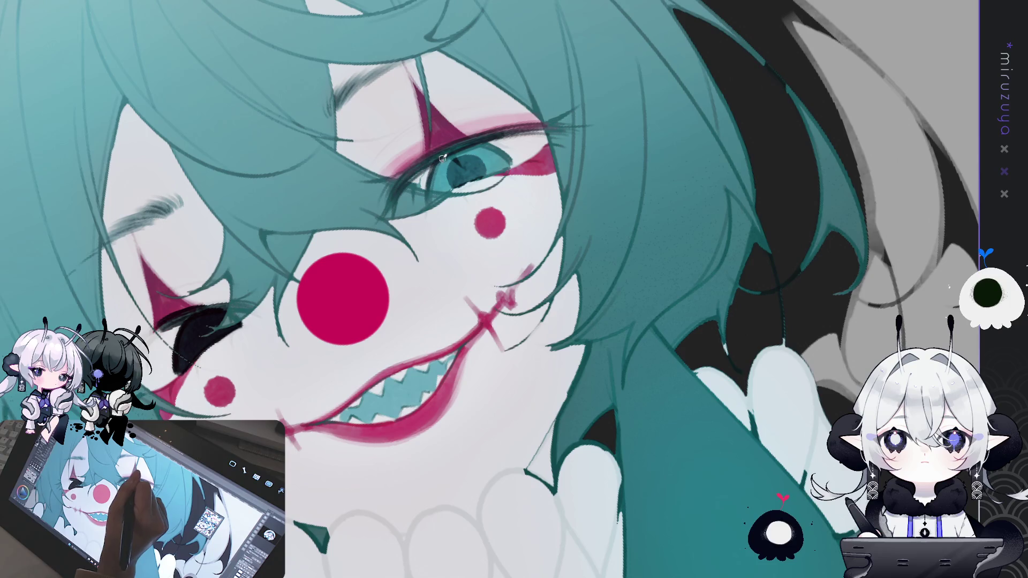
drag(432, 212, 617, 219)
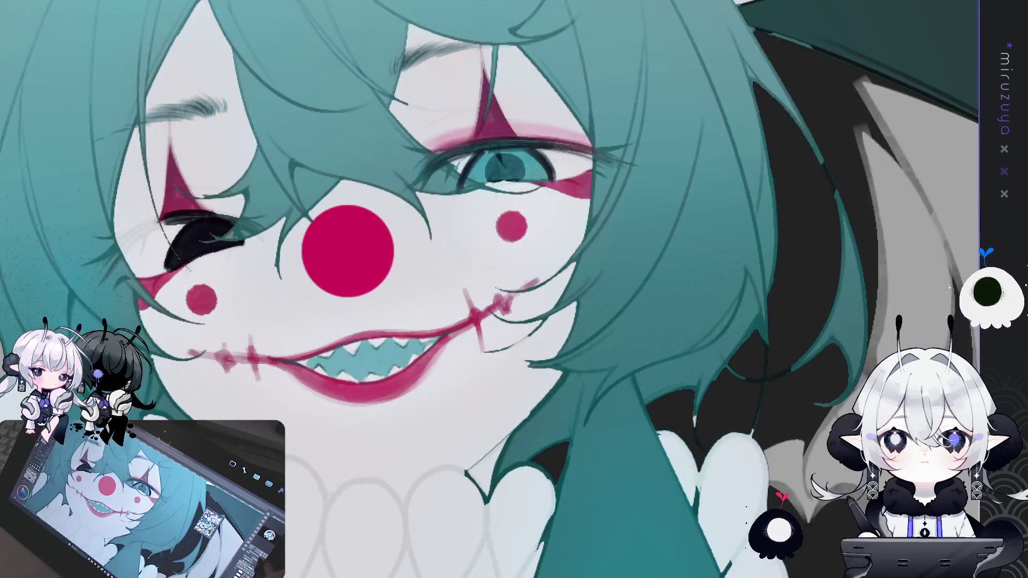
mouse_move(615, 375)
mouse_down()
mouse_move(685, 470)
mouse_move(714, 444)
mouse_up()
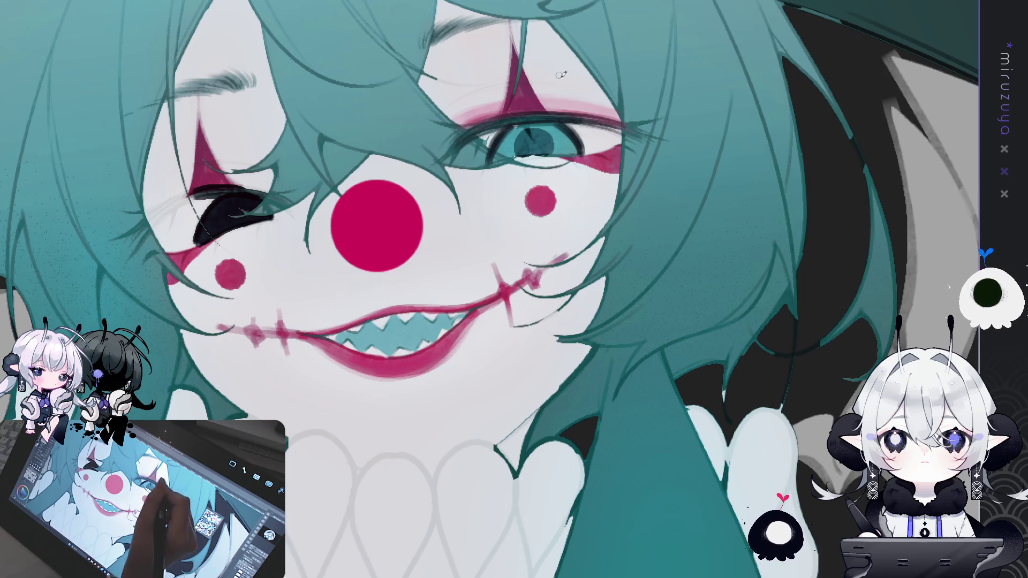
drag(474, 215, 371, 277)
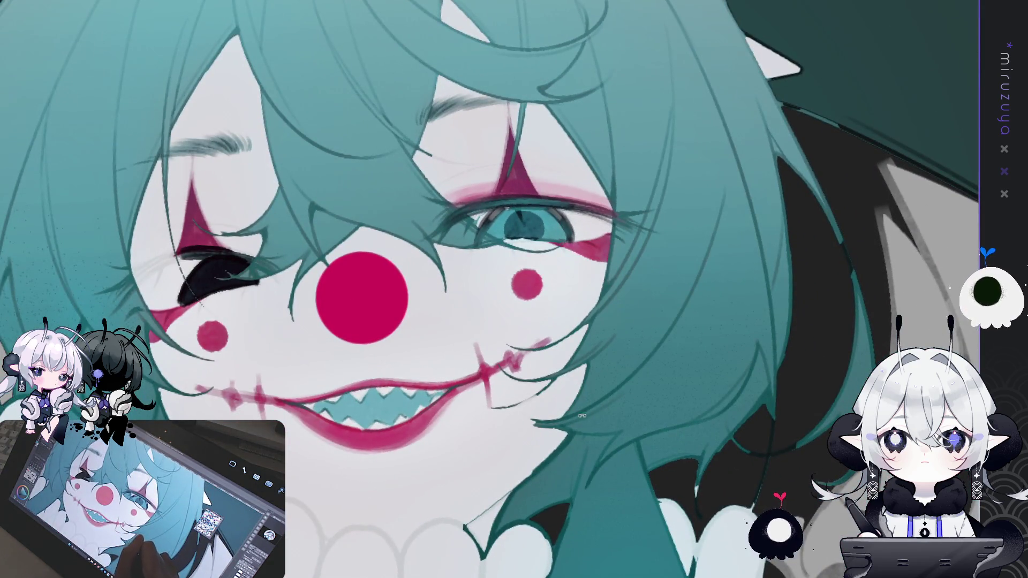
drag(582, 415, 491, 291)
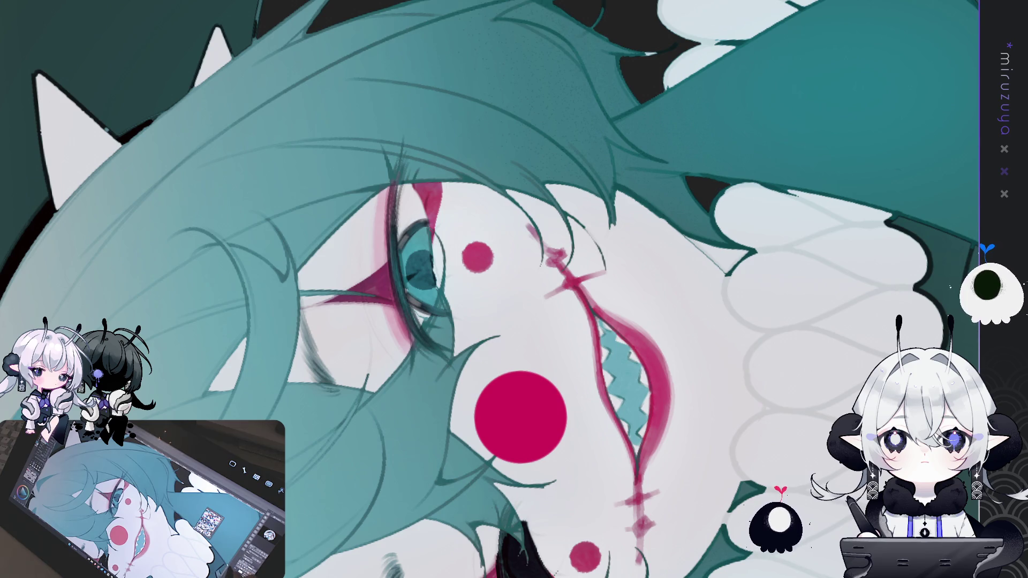
drag(514, 289, 487, 257)
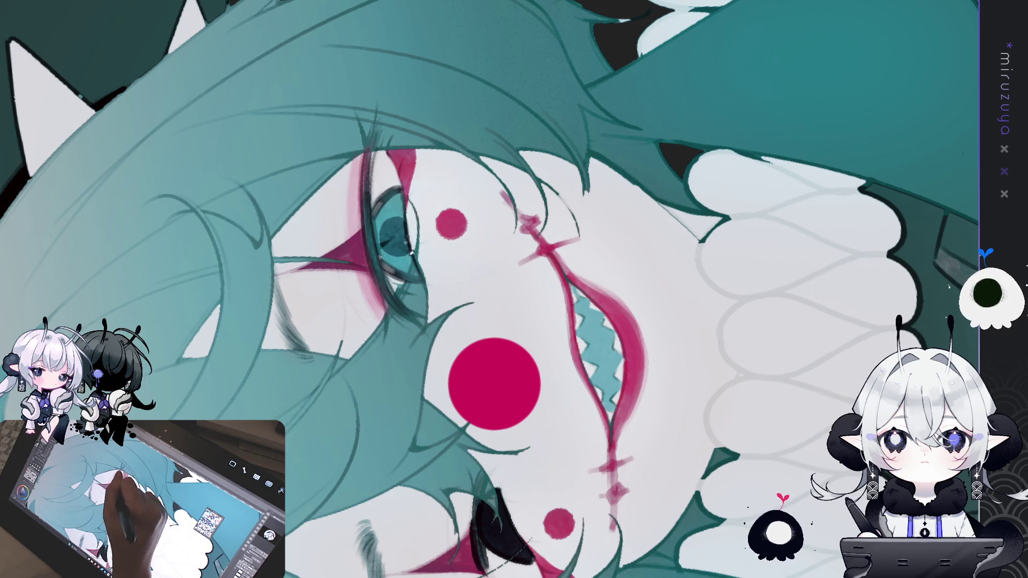
mouse_move(421, 270)
mouse_down()
mouse_move(466, 529)
mouse_move(711, 438)
mouse_move(596, 445)
mouse_move(563, 466)
mouse_up()
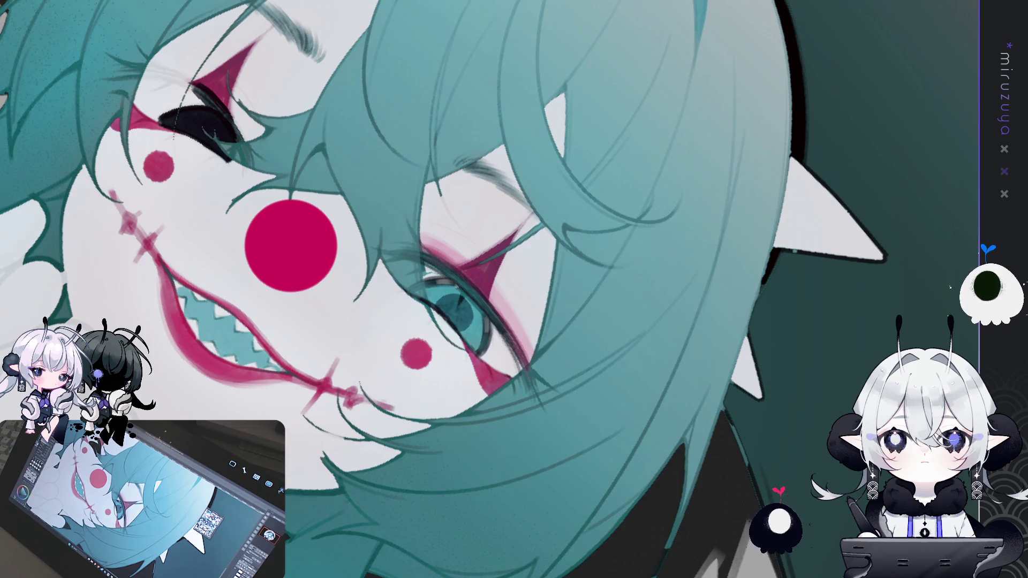
key(ctrl+0)
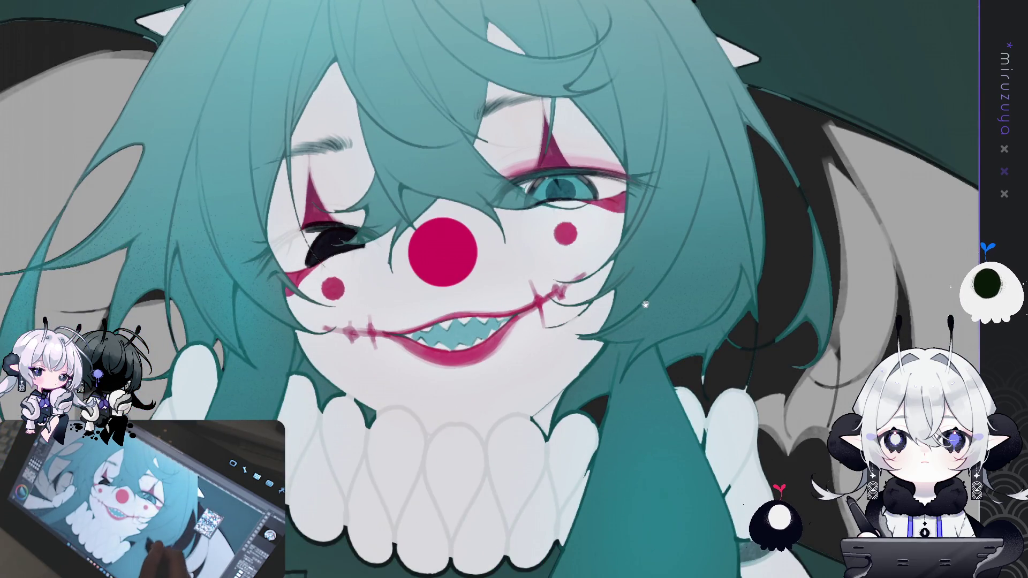
Step: Paint soft darker teal shading strokes across the top-left of the hair
key(ctrl+minus)
key(ctrl+minus)
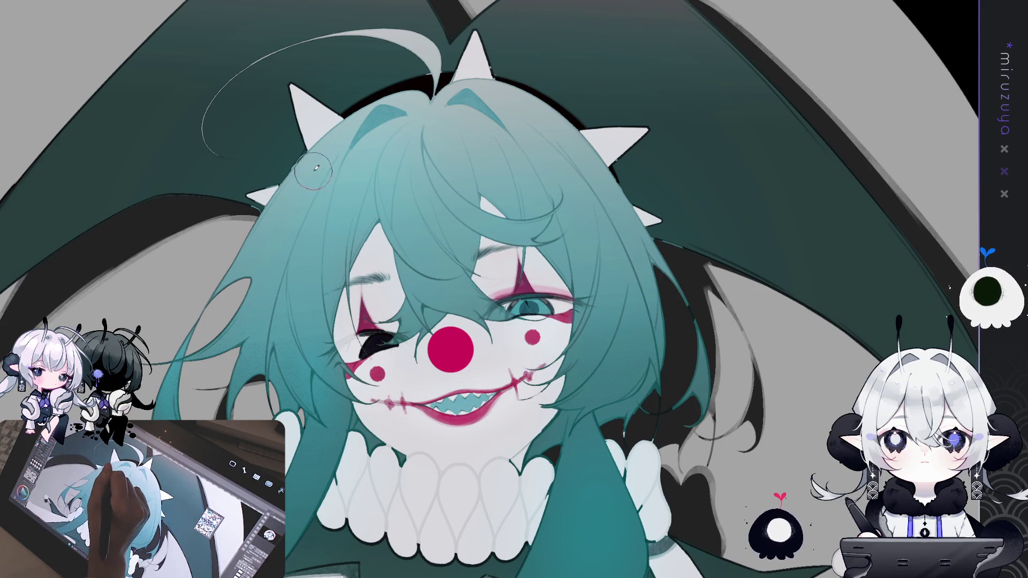
drag(314, 170, 282, 212)
mouse_move(318, 169)
mouse_down()
mouse_move(300, 193)
mouse_move(312, 199)
mouse_up()
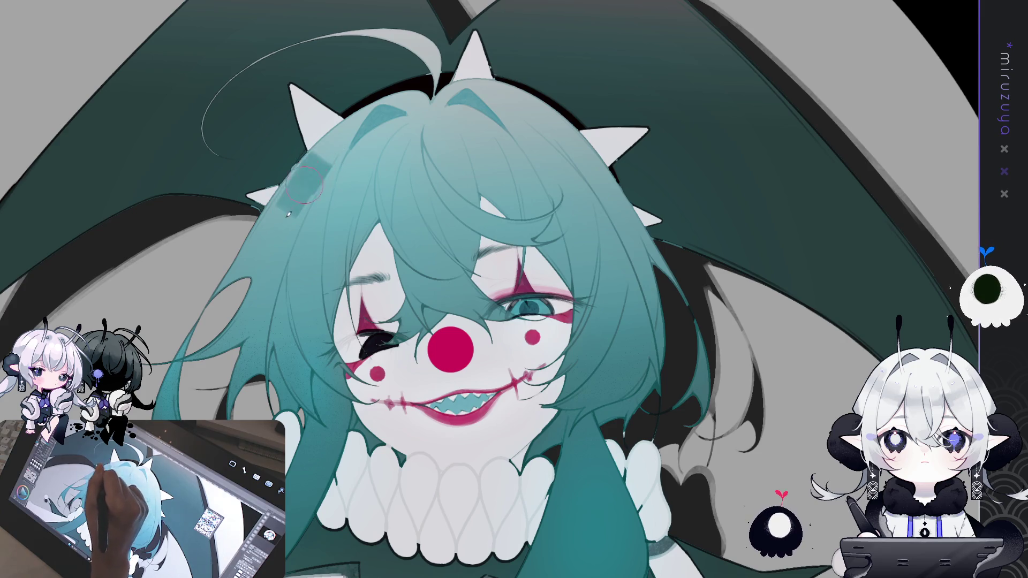
mouse_move(310, 163)
mouse_down()
mouse_move(302, 183)
mouse_move(332, 204)
mouse_up()
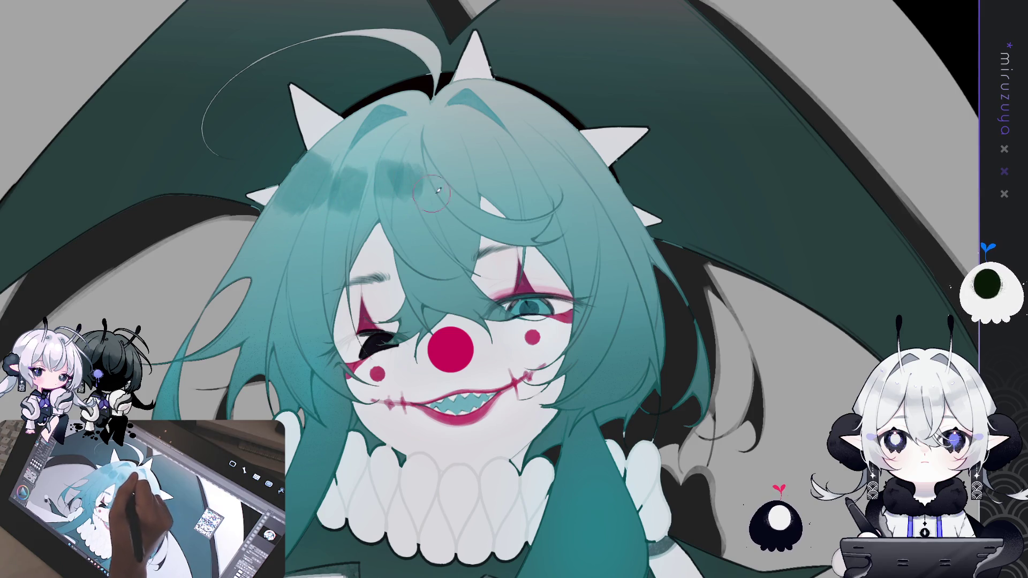
mouse_move(415, 172)
mouse_down()
mouse_move(441, 193)
mouse_move(570, 142)
mouse_move(599, 156)
mouse_up()
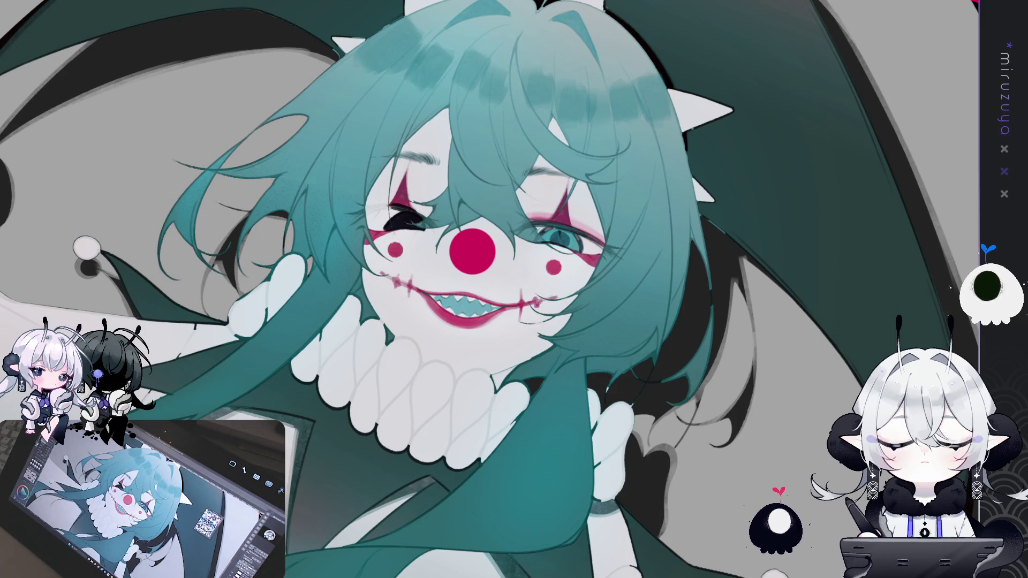
Step: Preview the hair in dark green, then restore the light teal
key(ctrl+z)
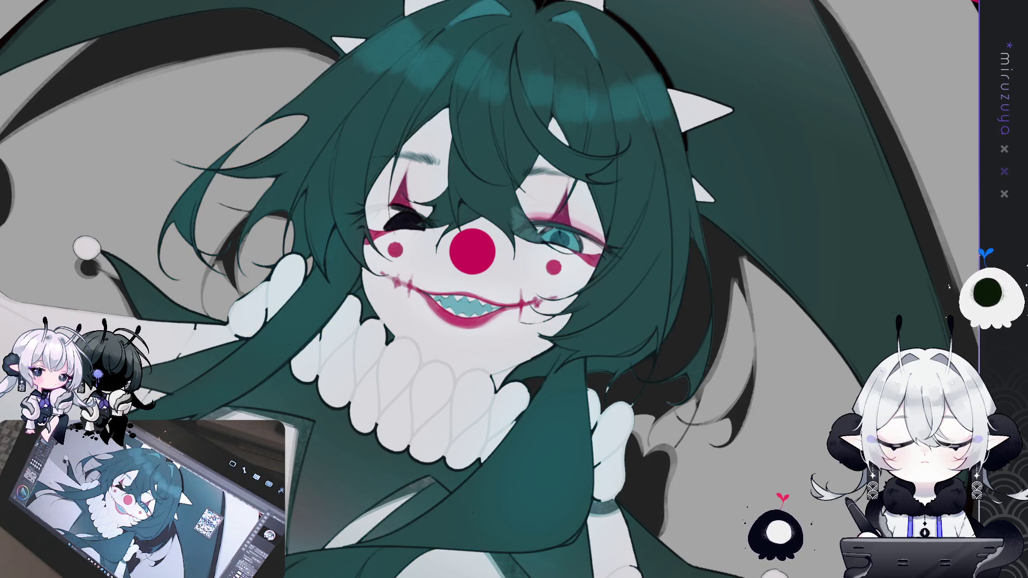
key(ctrl+y)
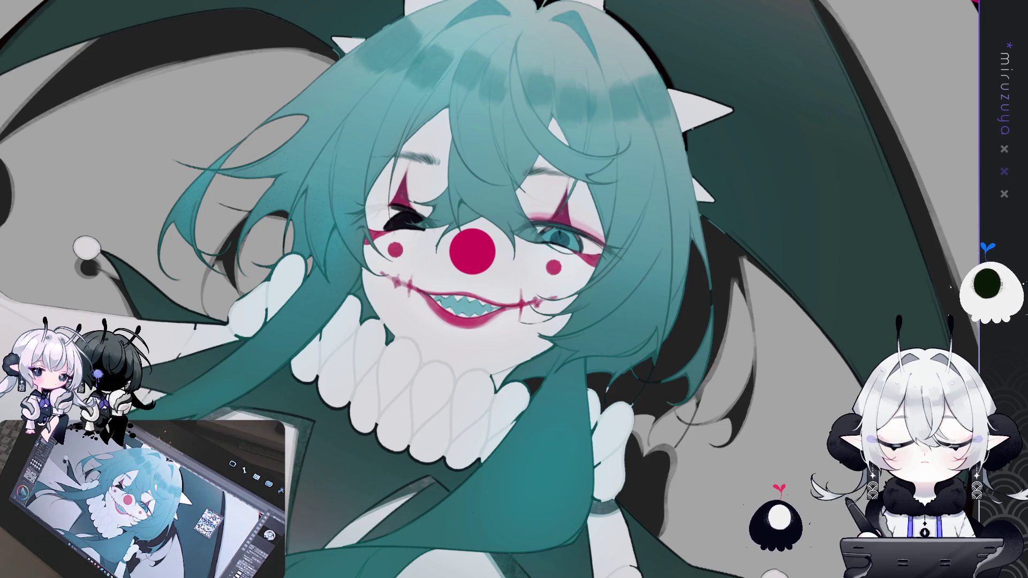
drag(514, 289, 481, 375)
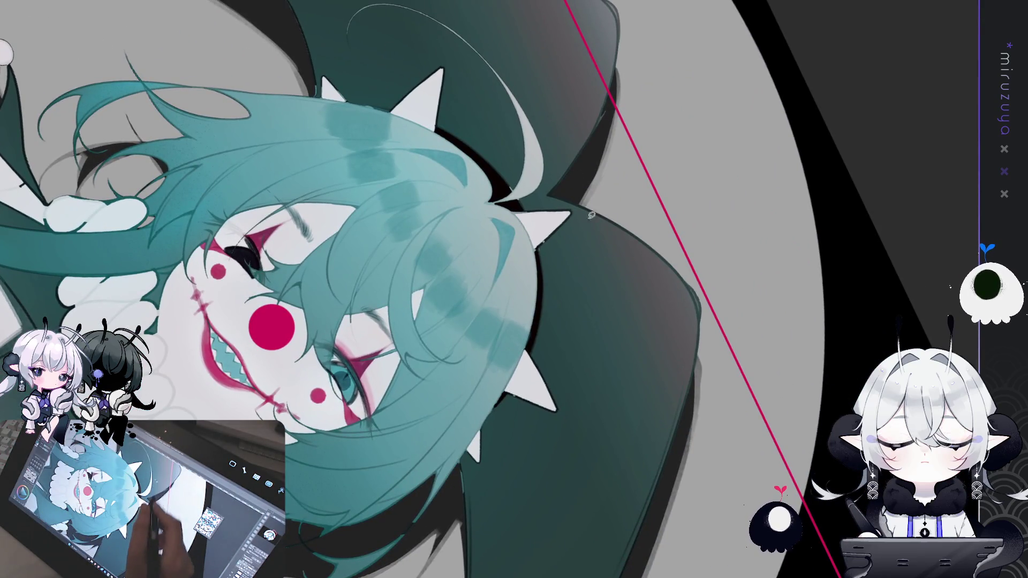
drag(513, 289, 588, 343)
drag(669, 374, 733, 417)
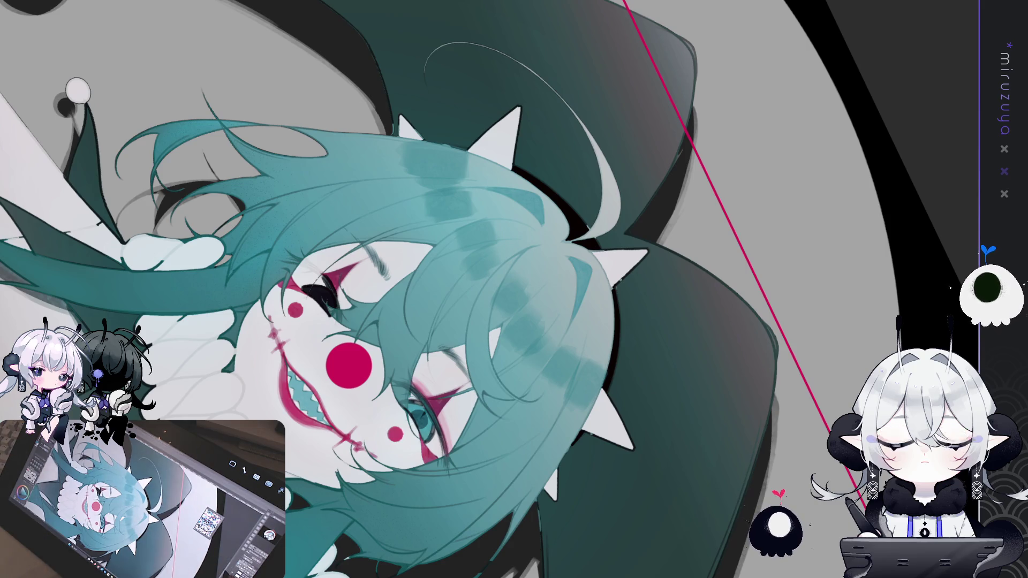
key(ctrl+a)
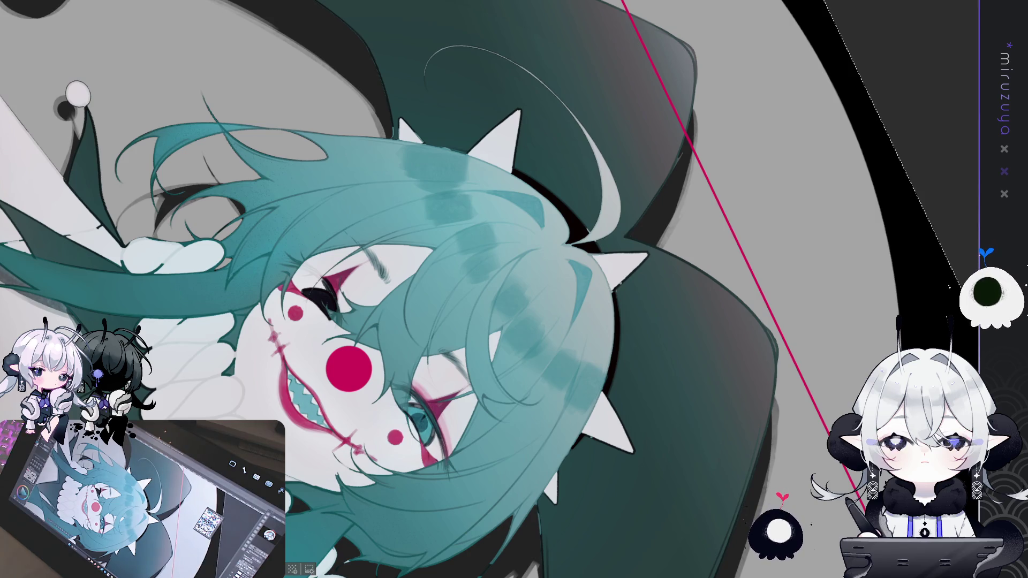
key(ctrl+d)
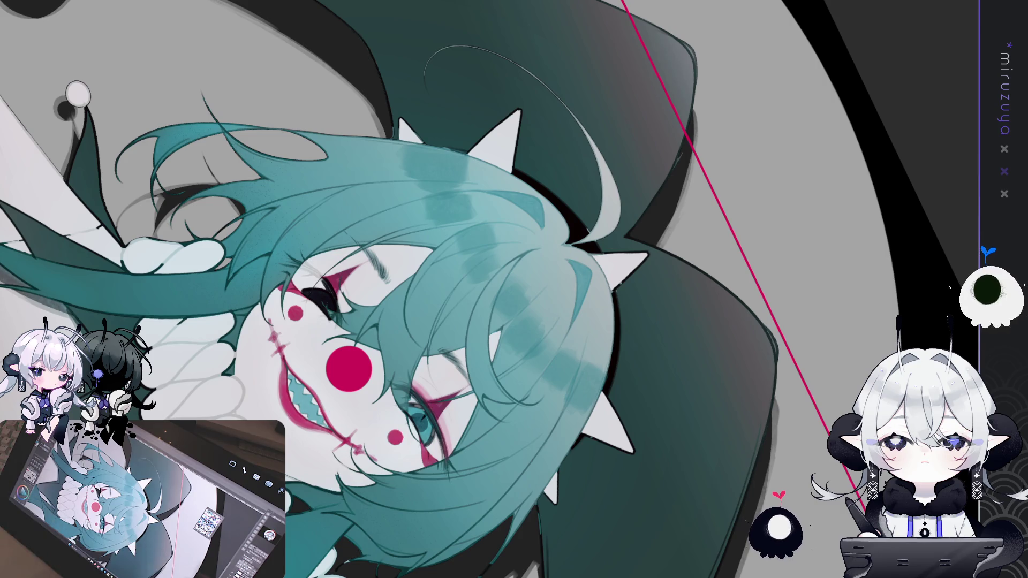
Step: Nudge the face details slightly lower and outline a crescent shape on the hair
key(ctrl+z)
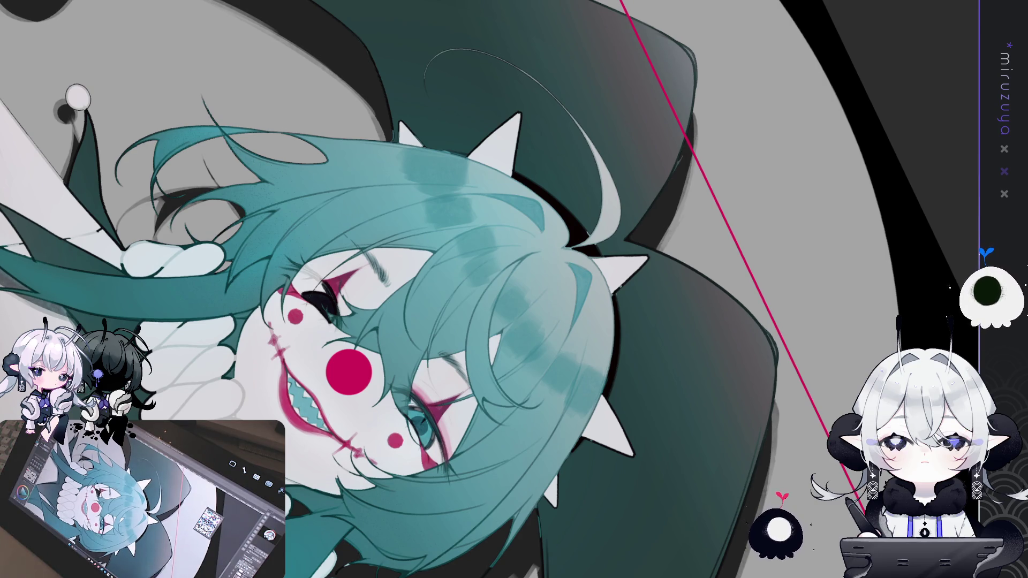
mouse_move(538, 431)
mouse_down()
mouse_move(584, 365)
mouse_move(543, 372)
mouse_up()
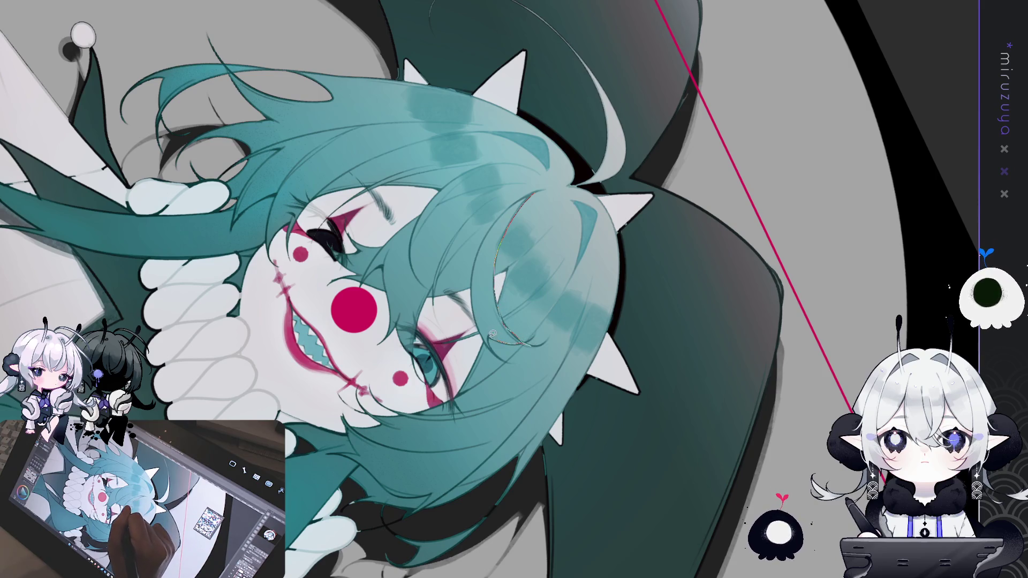
mouse_move(487, 231)
mouse_down()
mouse_move(498, 321)
mouse_move(532, 345)
mouse_up()
Step: Fill the crescent on the right side of the hair with dark grey-teal and inspect it close up
click(564, 378)
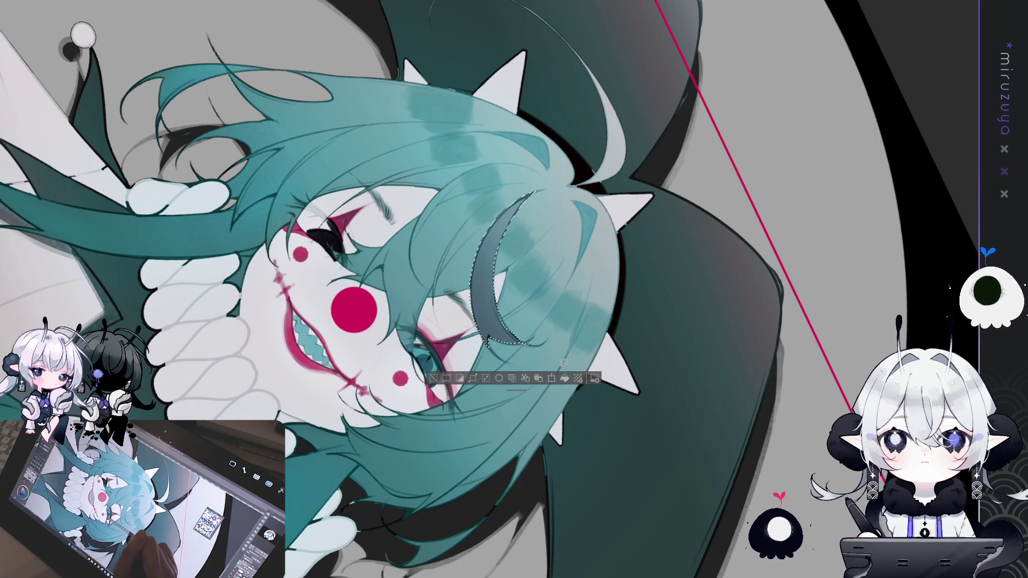
key(ctrl+d)
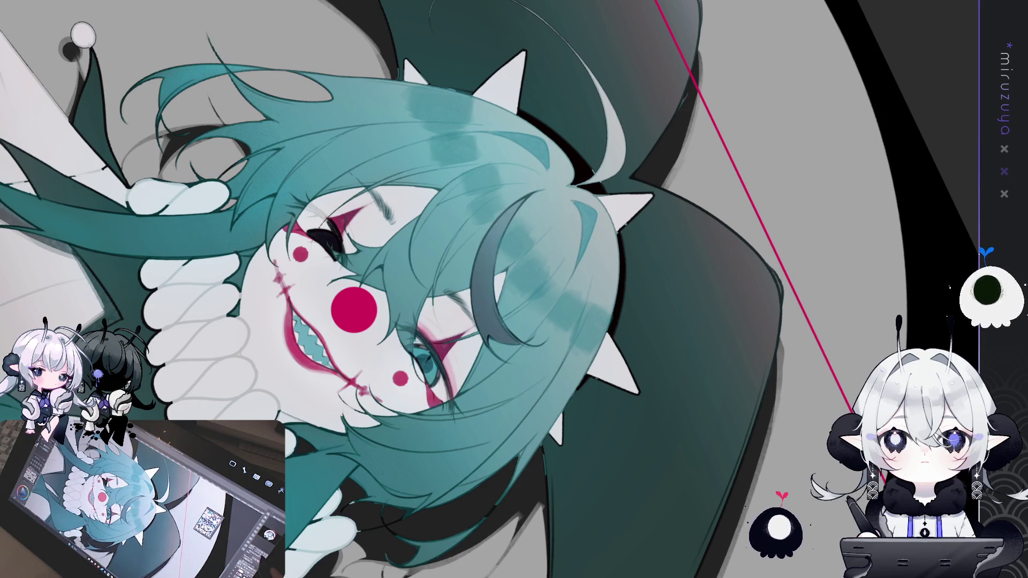
key(ctrl+at)
key(ctrl+plus)
mouse_move(589, 161)
mouse_down()
mouse_move(695, 267)
mouse_move(643, 428)
mouse_move(508, 482)
mouse_up()
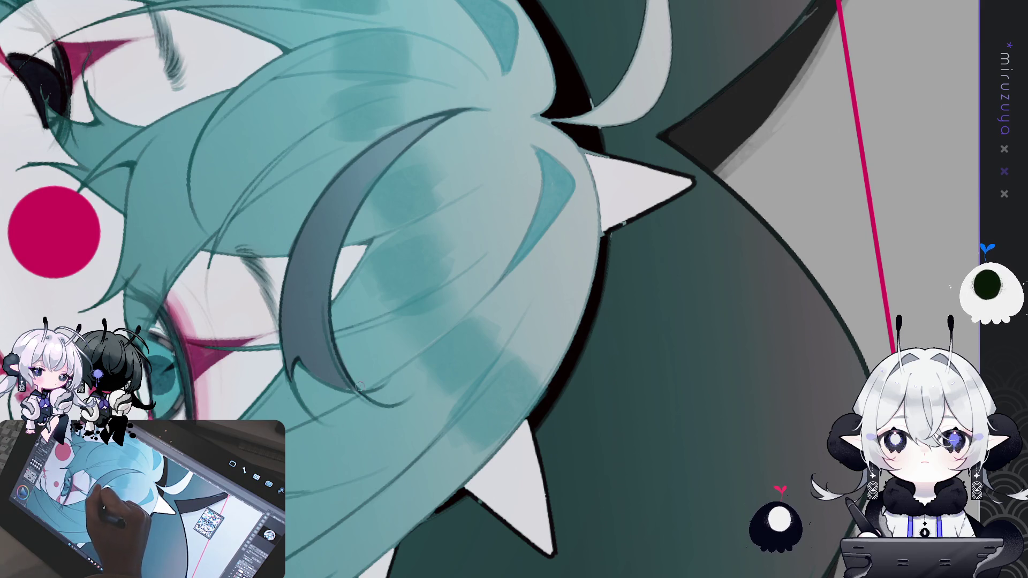
drag(522, 202, 312, 192)
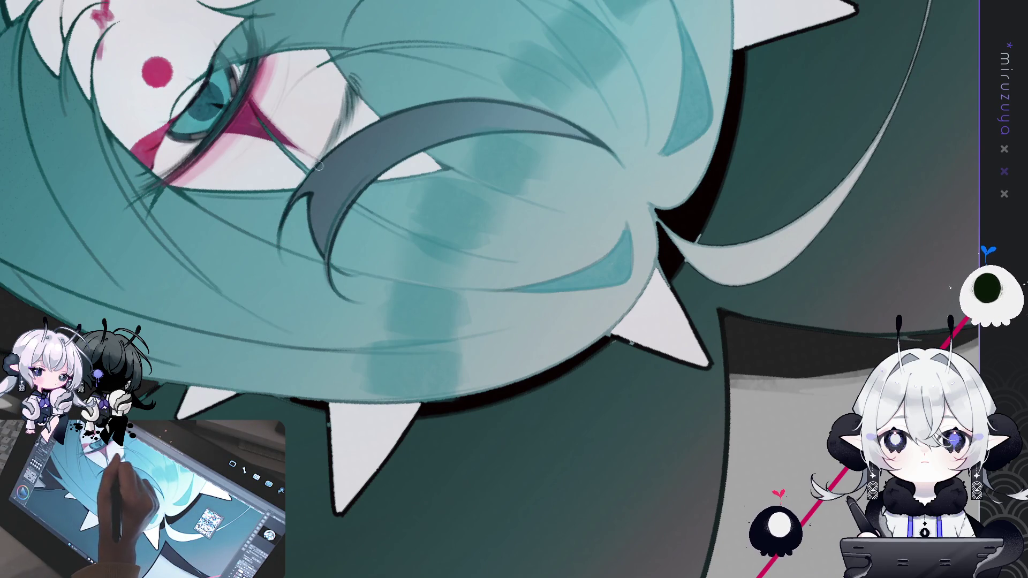
drag(419, 170, 328, 283)
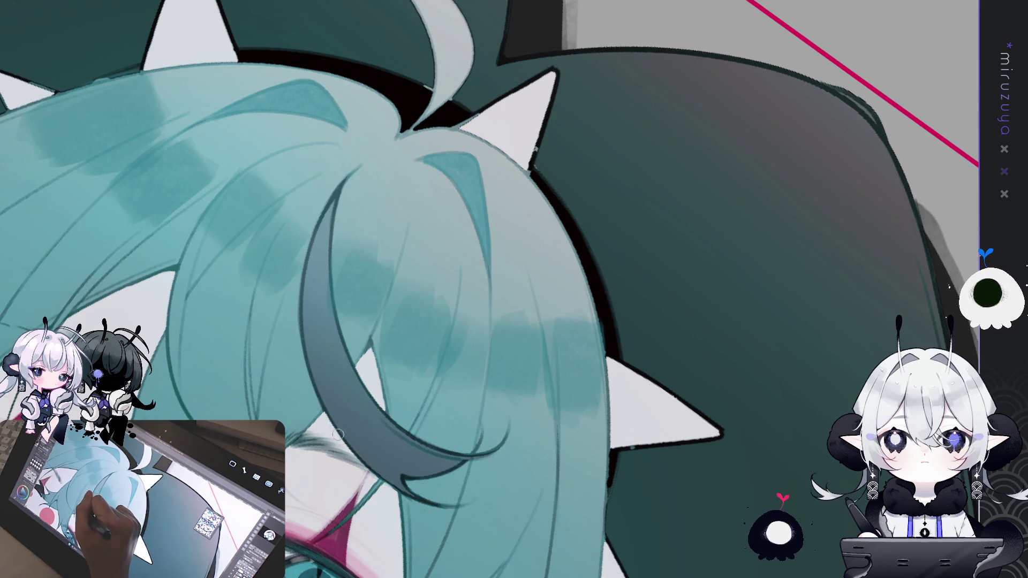
key(ctrl+minus)
key(ctrl+minus)
key(ctrl+minus)
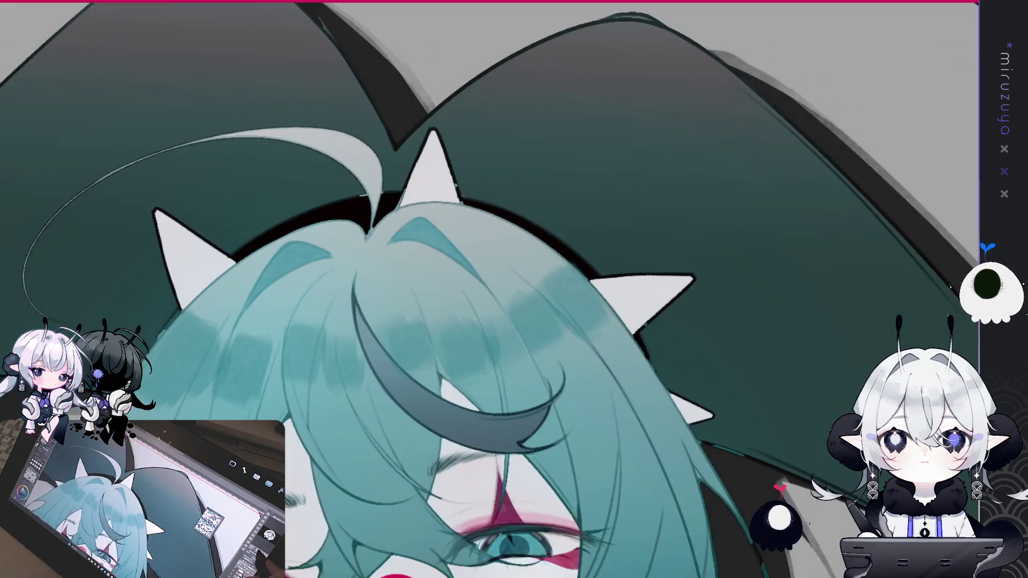
Step: Refill the crescent accessory with solid black, then review the whole illustration
key(ctrl+a)
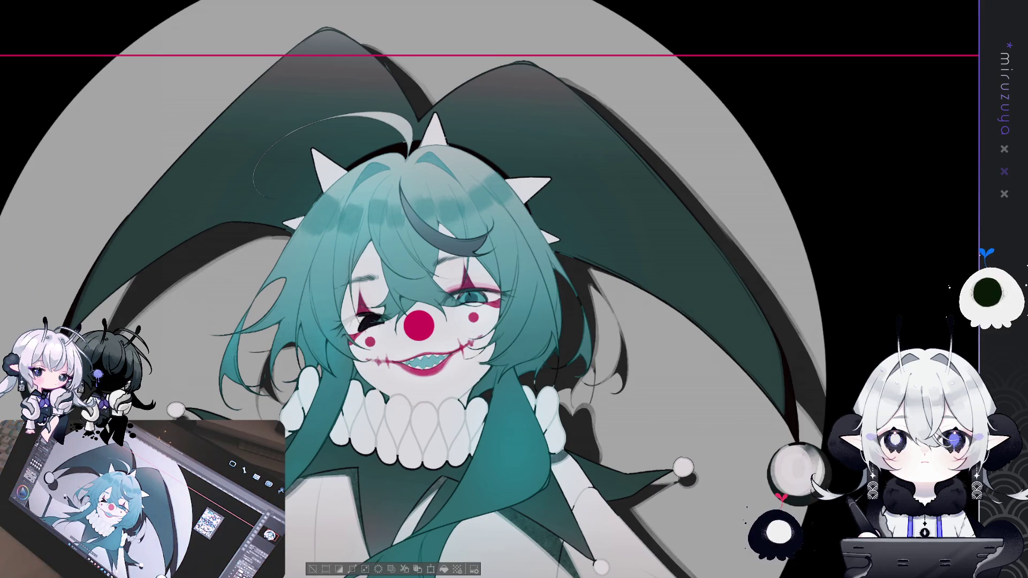
key(alt+Delete)
key(ctrl+d)
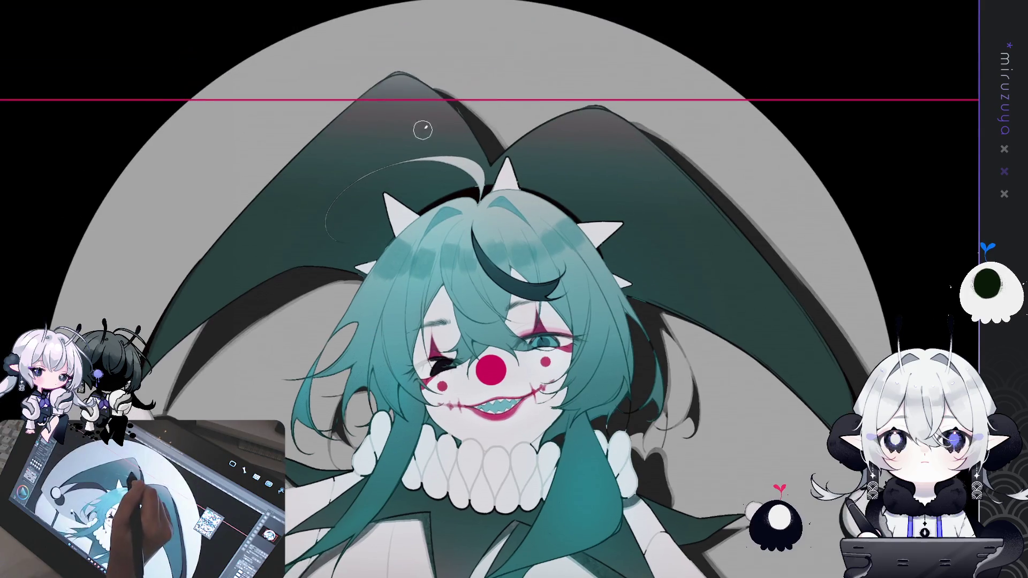
drag(420, 120, 446, 156)
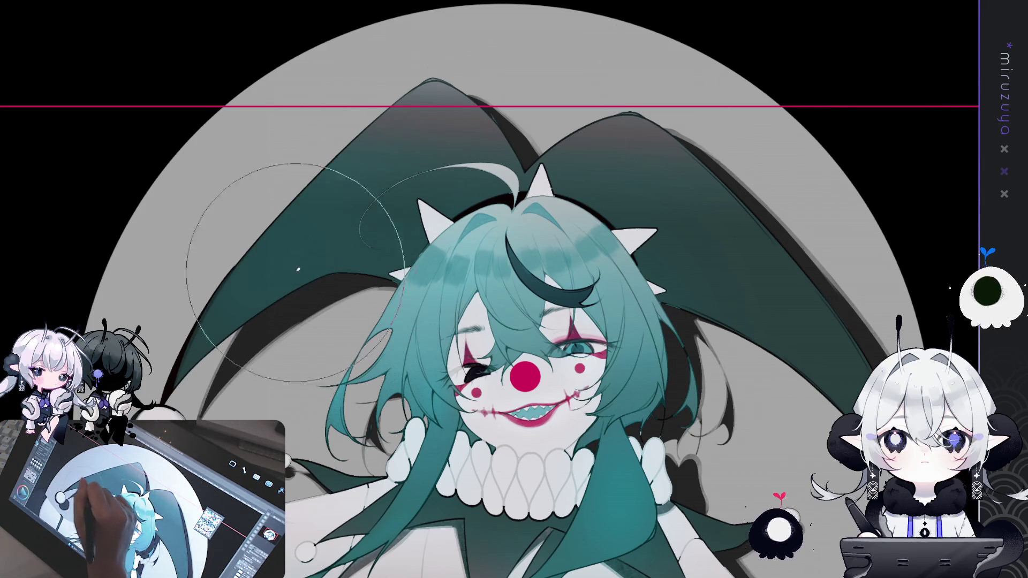
drag(749, 118, 554, 102)
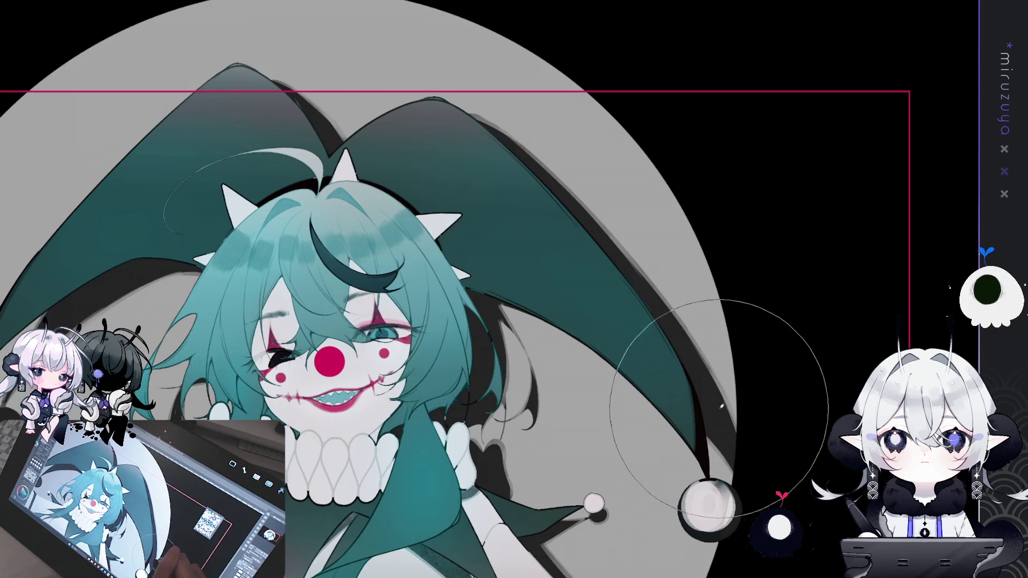
mouse_move(646, 378)
mouse_down()
mouse_move(669, 214)
mouse_move(696, 258)
mouse_move(766, 175)
mouse_up()
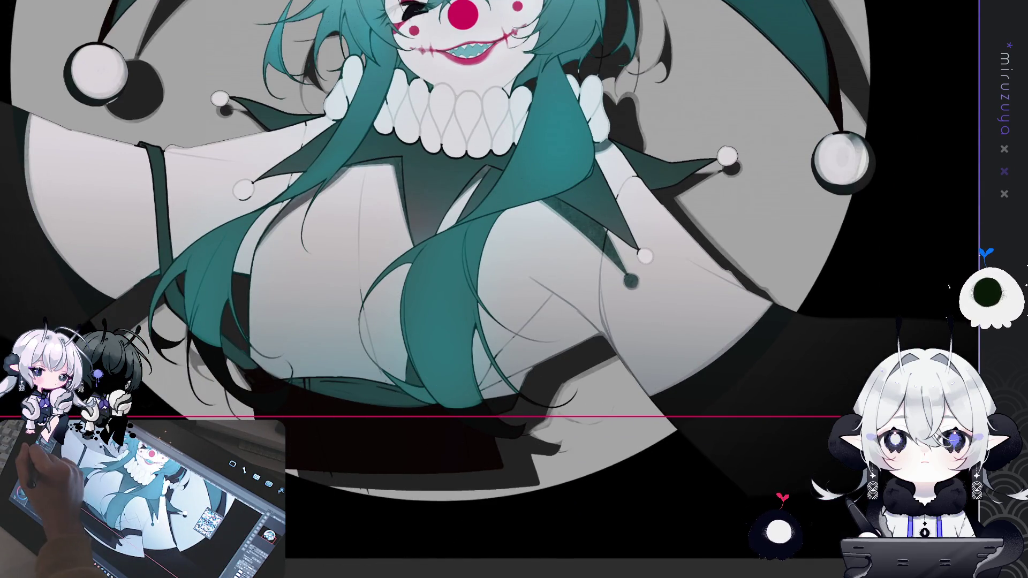
drag(491, 292, 592, 349)
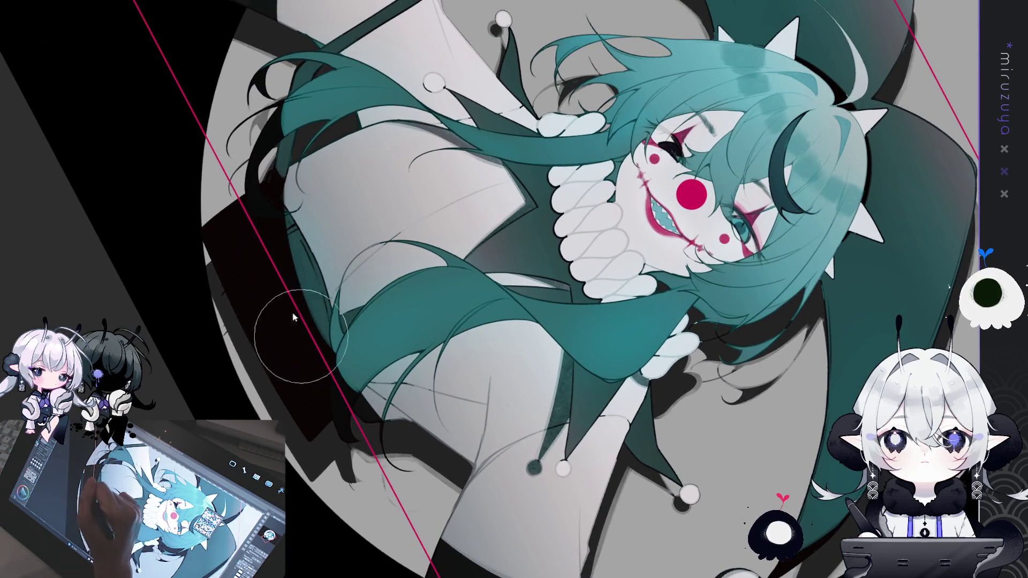
drag(592, 349, 491, 291)
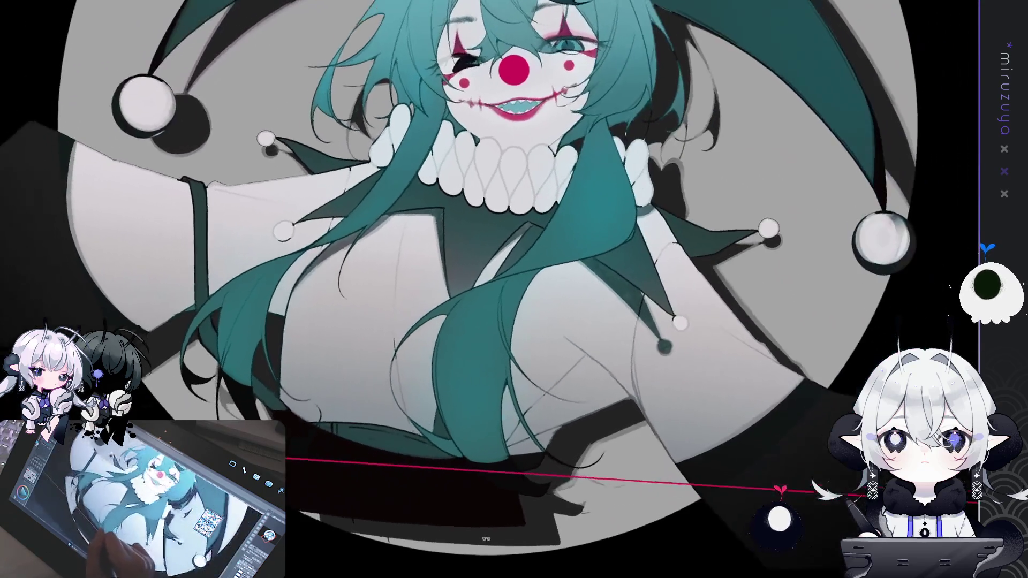
scroll(492, 292, up, 2)
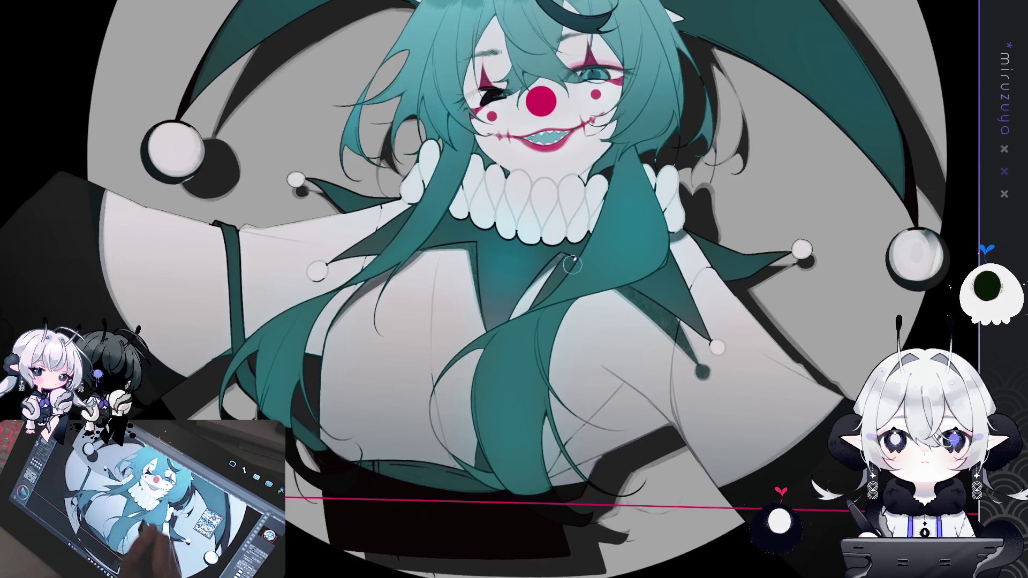
drag(662, 443, 699, 415)
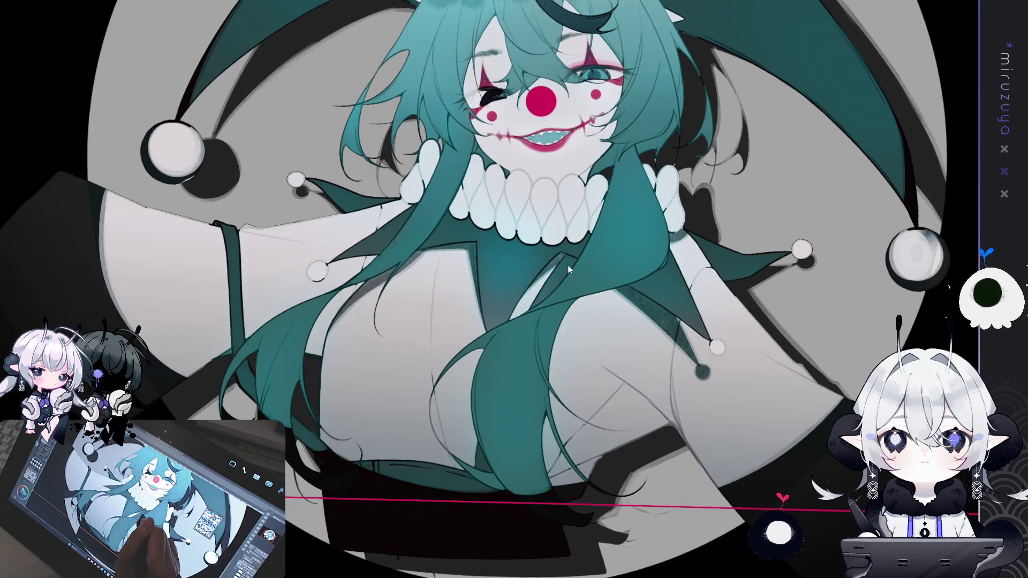
drag(639, 337, 616, 390)
drag(812, 298, 705, 419)
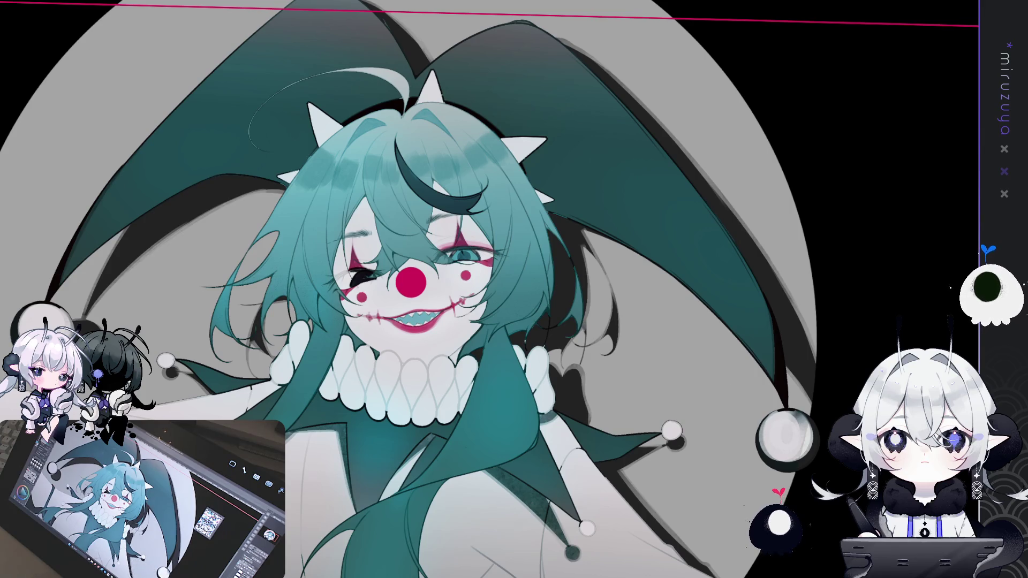
key(minus)
key(minus)
key(minus)
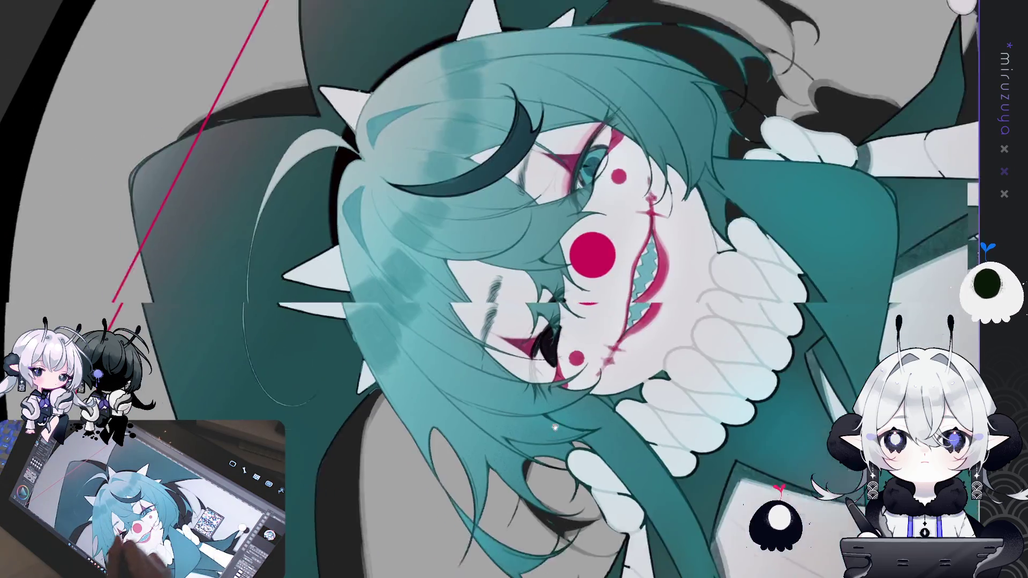
drag(536, 321, 551, 37)
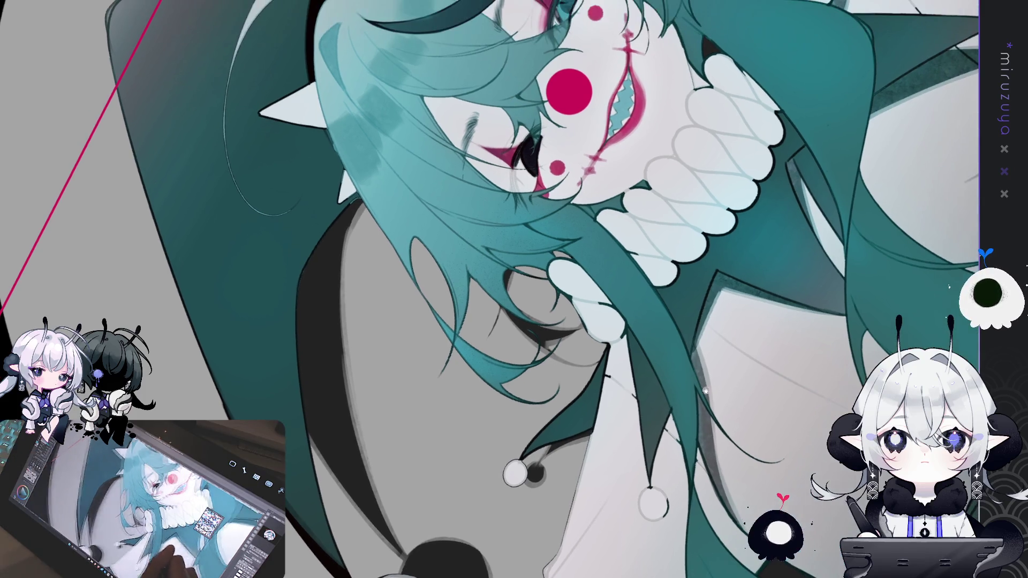
drag(729, 356, 674, 403)
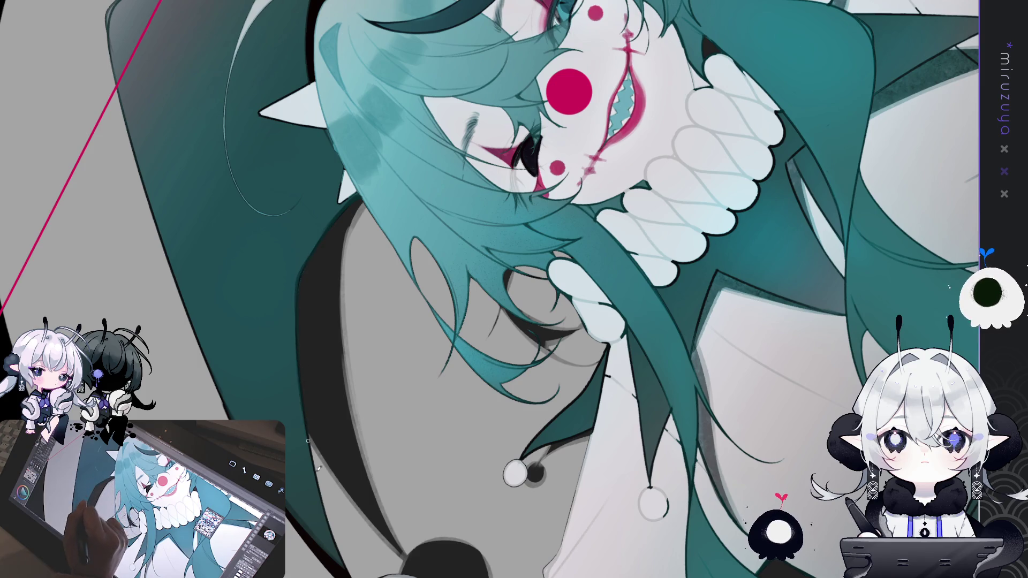
scroll(305, 428, down, 5)
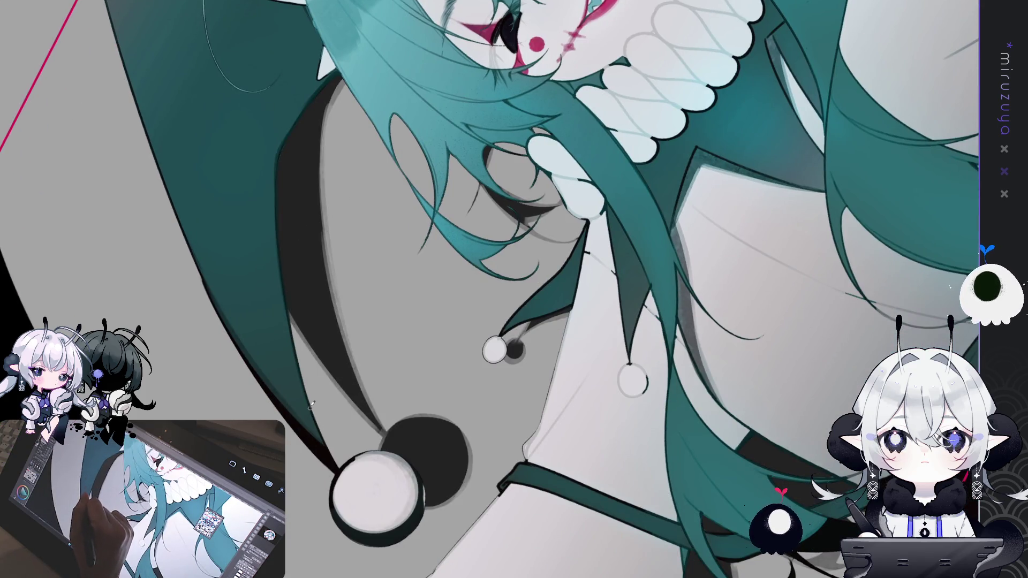
scroll(317, 432, up, 8)
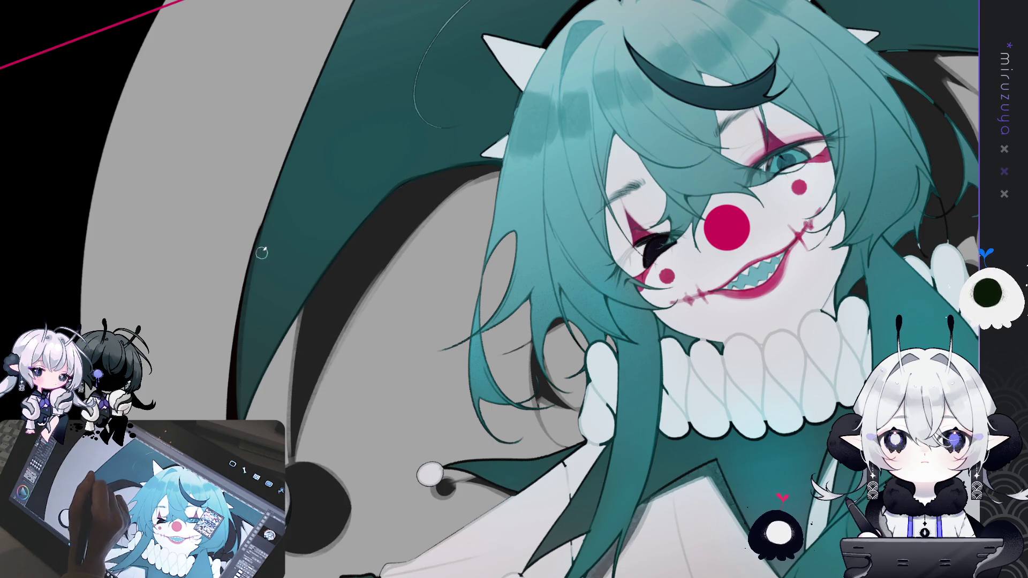
Step: Touch up the dark hat flap's edge with one short brush stroke
drag(246, 289, 238, 408)
drag(514, 289, 589, 375)
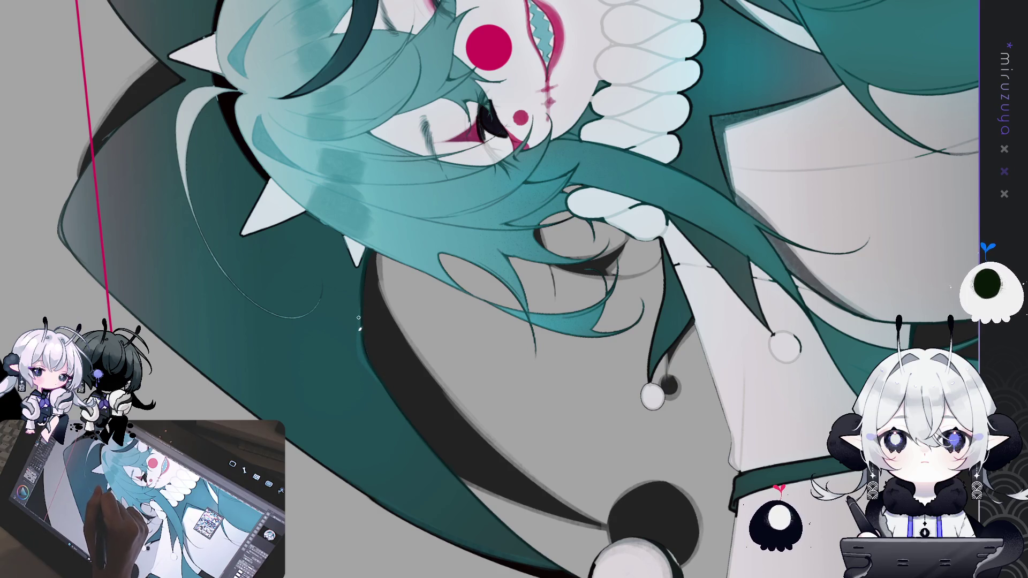
mouse_move(378, 383)
mouse_down()
mouse_move(683, 428)
mouse_move(658, 460)
mouse_move(535, 492)
mouse_move(509, 487)
mouse_move(465, 458)
mouse_move(469, 348)
mouse_up()
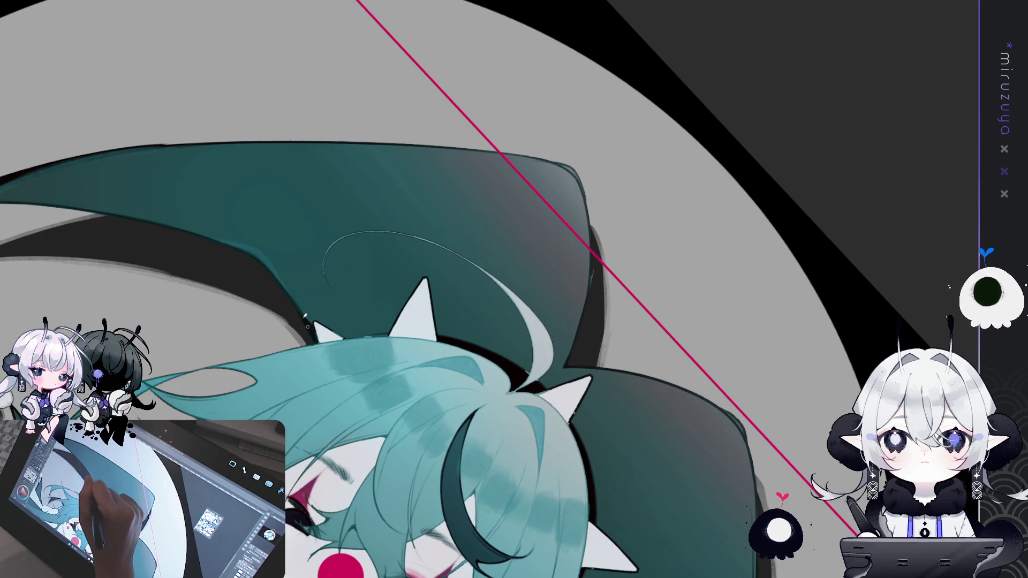
Step: Ink dark outlines along a white spike's edge and a thin line beside the top spike
drag(524, 292, 491, 292)
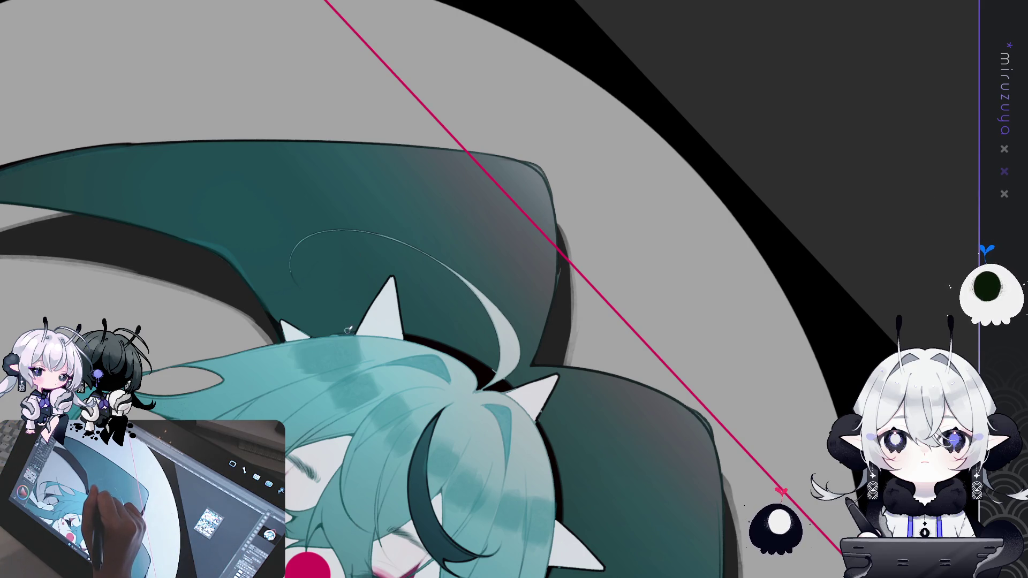
drag(347, 330, 391, 278)
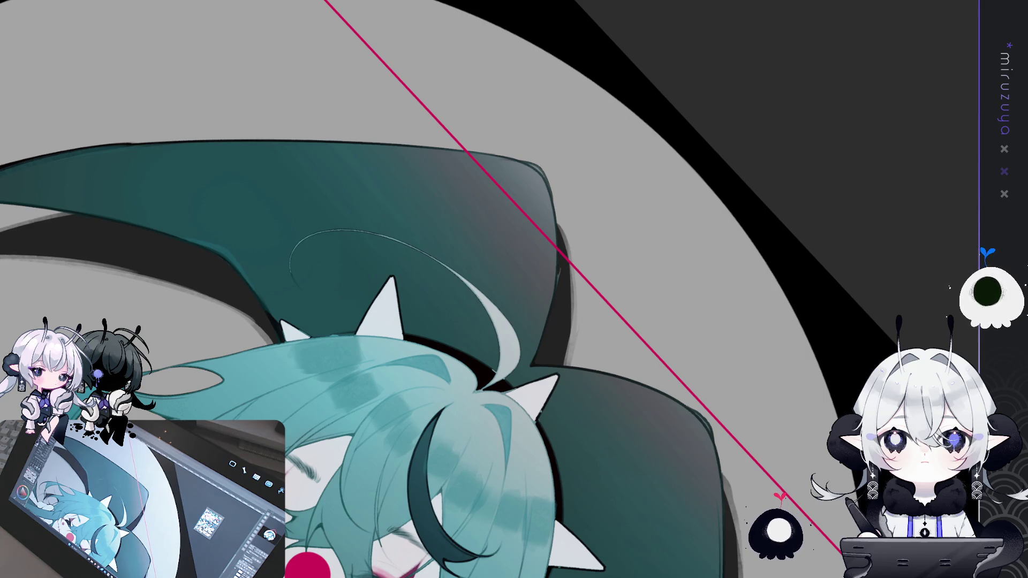
drag(669, 239, 739, 183)
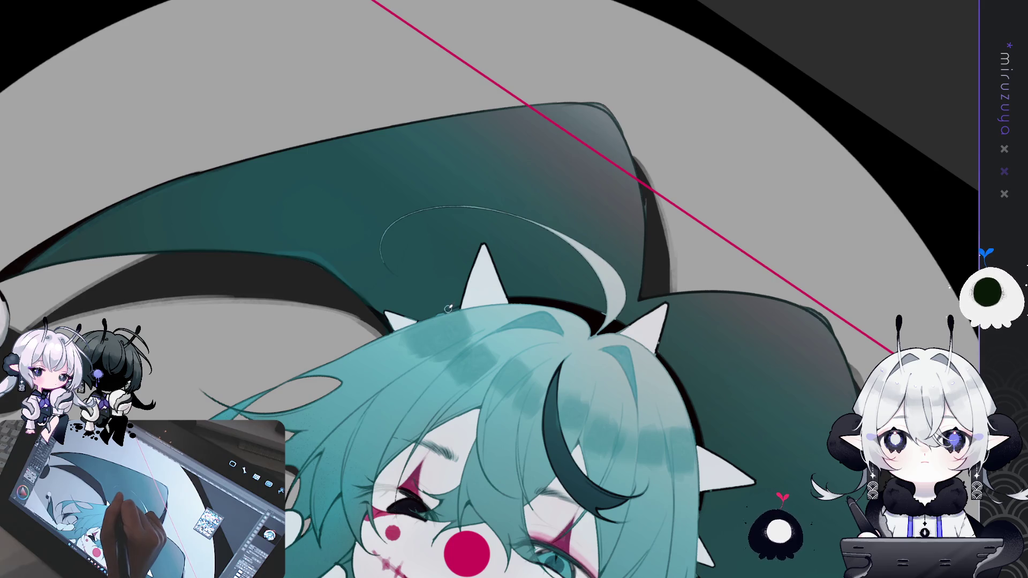
mouse_move(448, 308)
mouse_down()
mouse_move(458, 255)
mouse_move(449, 306)
mouse_move(461, 264)
mouse_move(459, 292)
mouse_move(447, 309)
mouse_up()
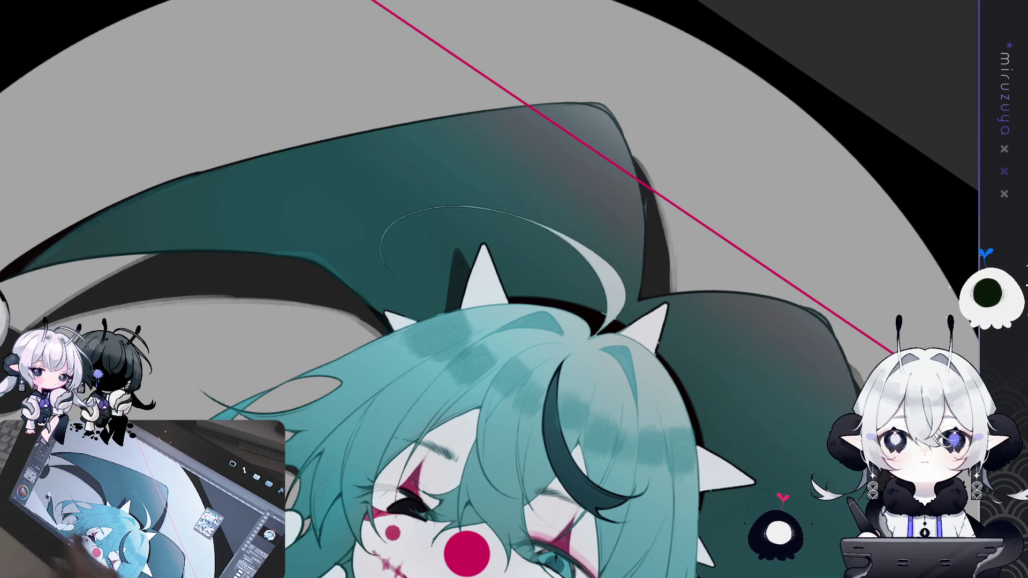
key(minus)
key(minus)
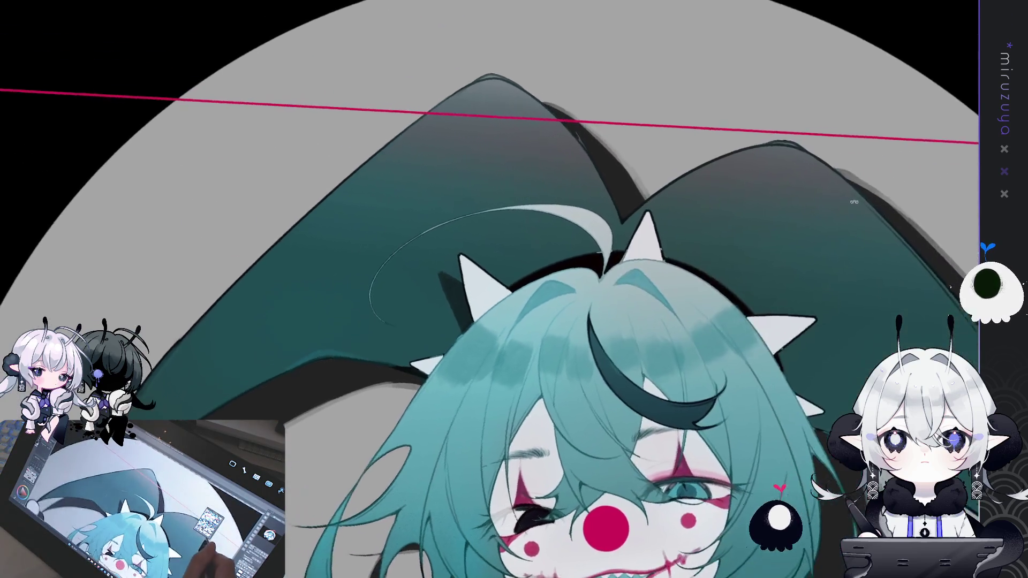
Step: Ink dark lines along another spike's edge, then level the canvas rotation and zoom on the face
key(asciicircum)
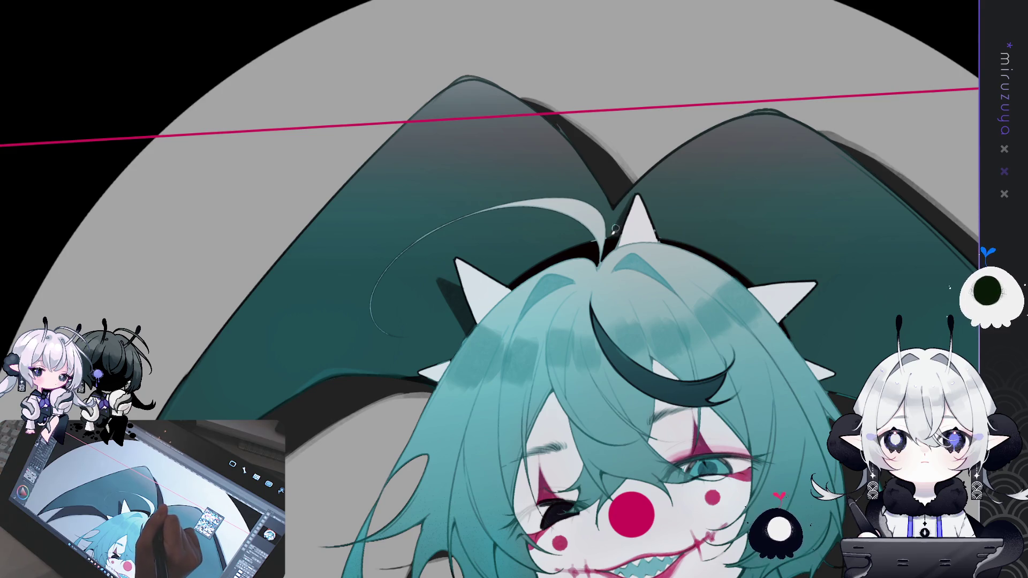
drag(616, 227, 439, 185)
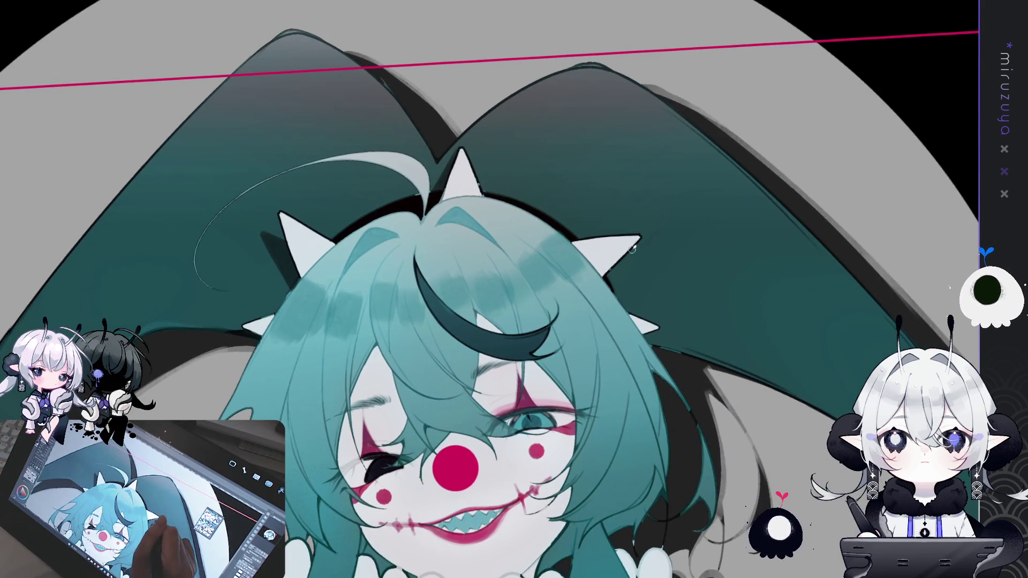
mouse_move(614, 278)
mouse_down()
mouse_move(597, 206)
mouse_move(536, 156)
mouse_up()
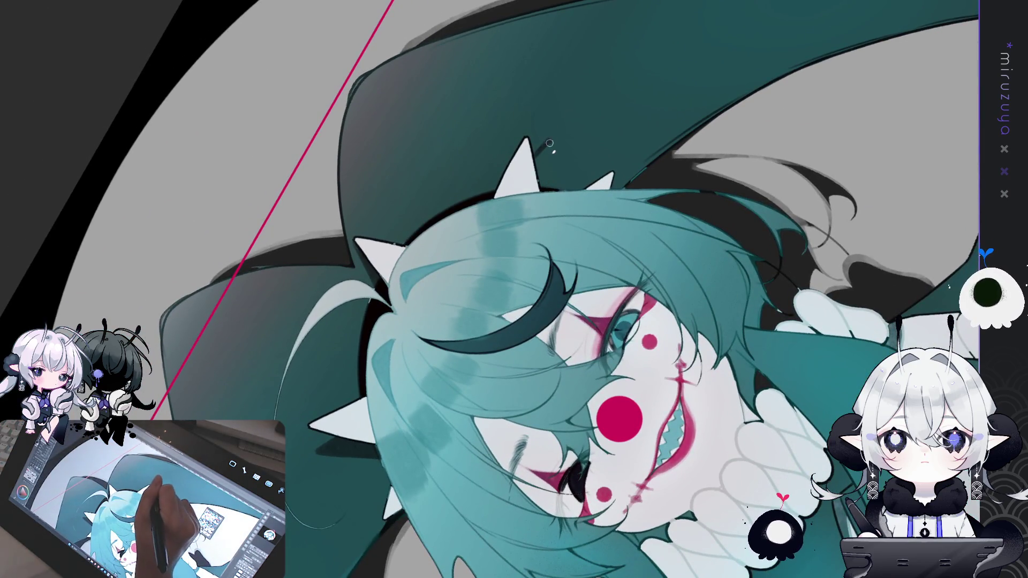
mouse_move(549, 138)
mouse_down()
mouse_move(557, 191)
mouse_move(536, 161)
mouse_move(554, 187)
mouse_move(541, 171)
mouse_up()
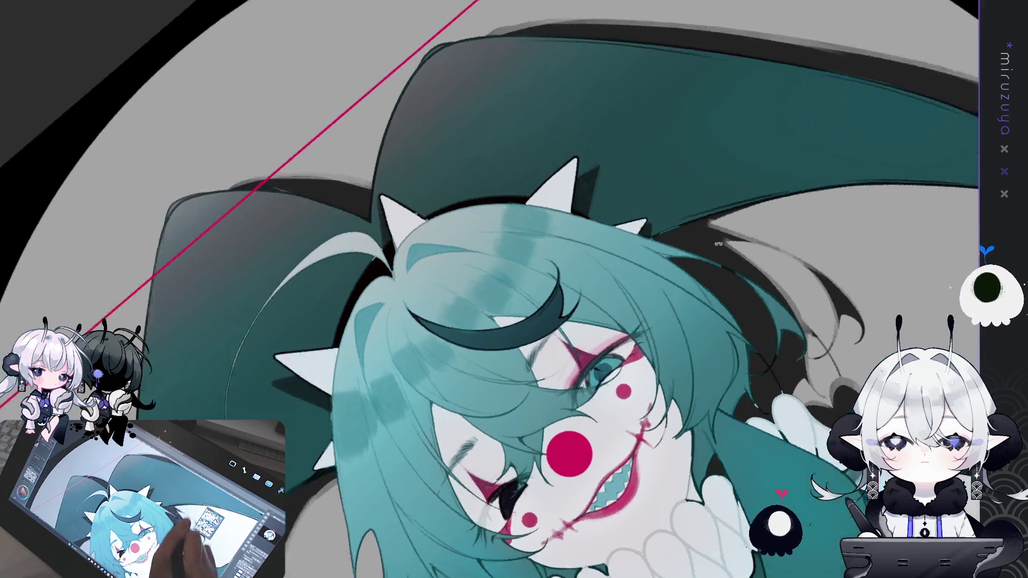
drag(560, 126, 496, 170)
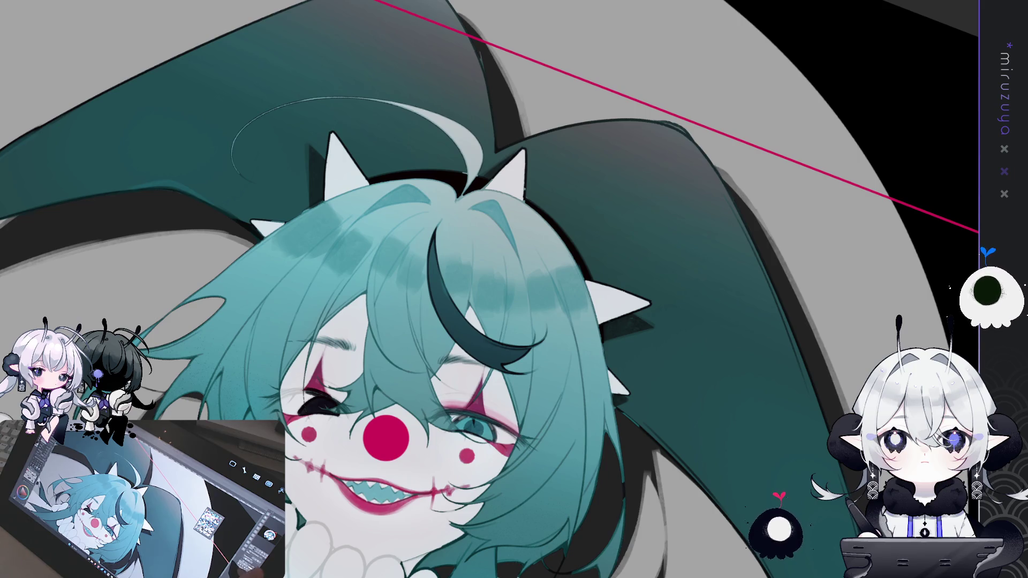
key(ctrl+0)
drag(800, 261, 922, 170)
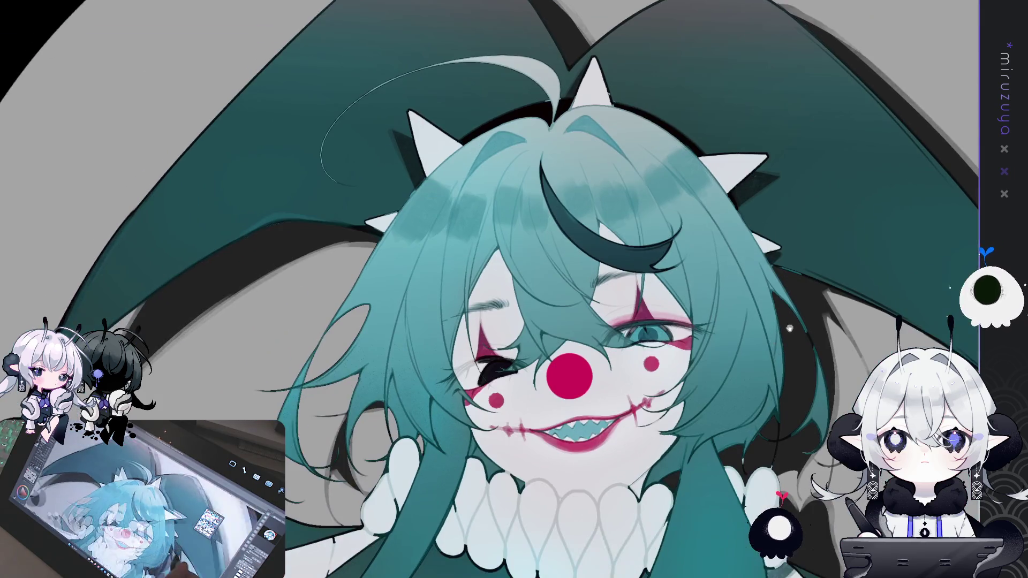
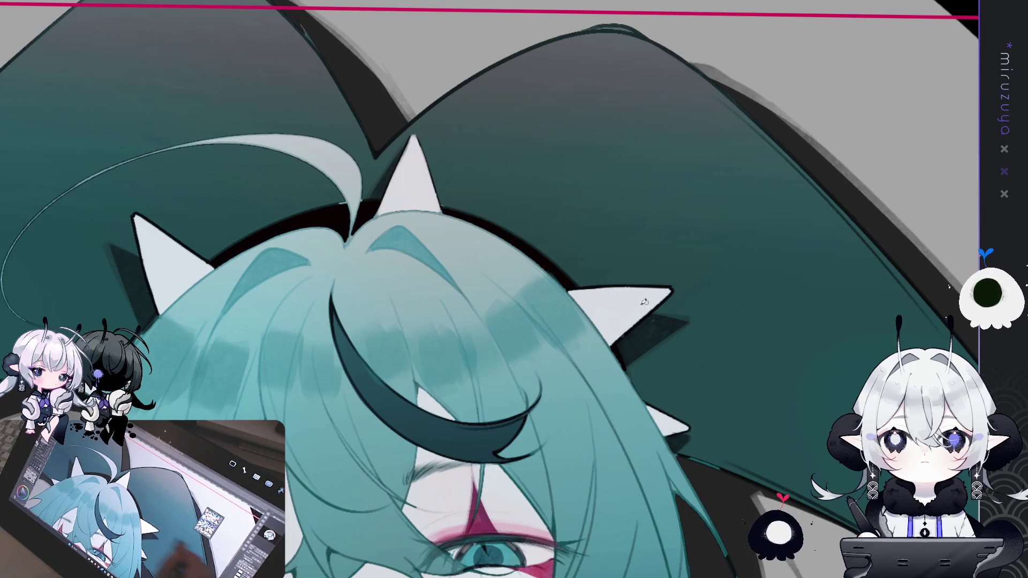
Step: Pan toward the face paint, then tilt the view about 45° and zoom onto the teal hair and horns
drag(545, 407, 701, 303)
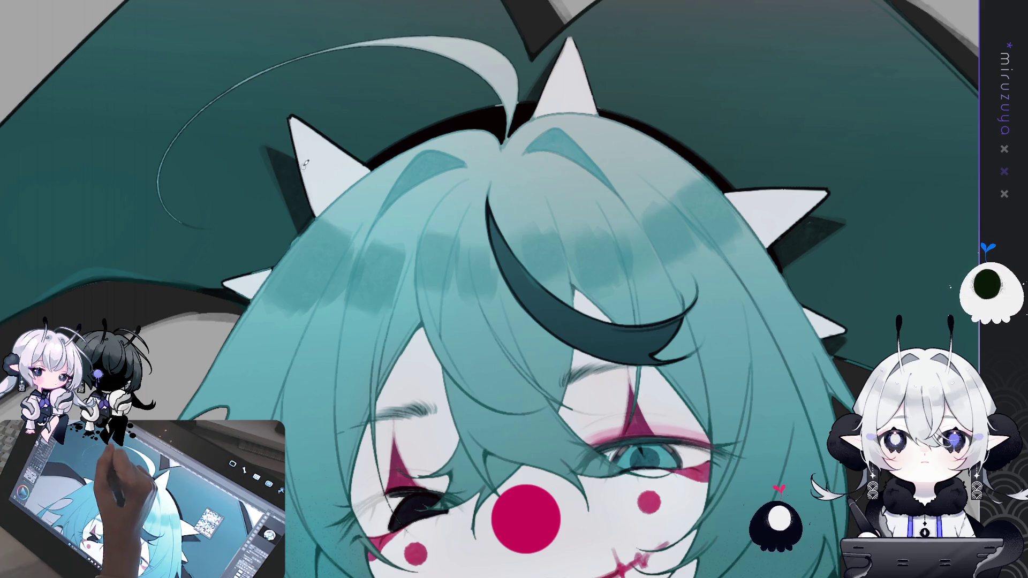
drag(293, 120, 427, 152)
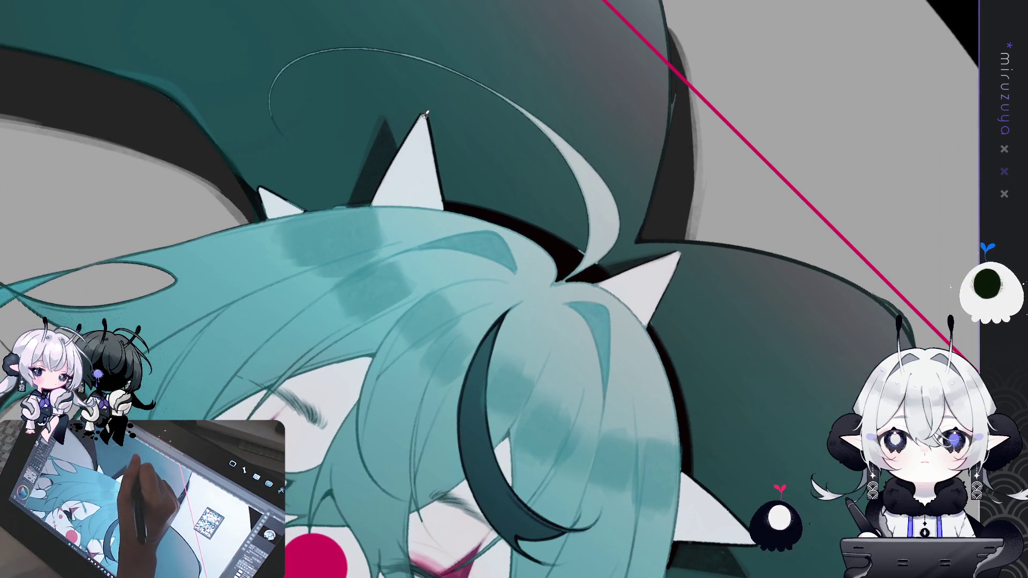